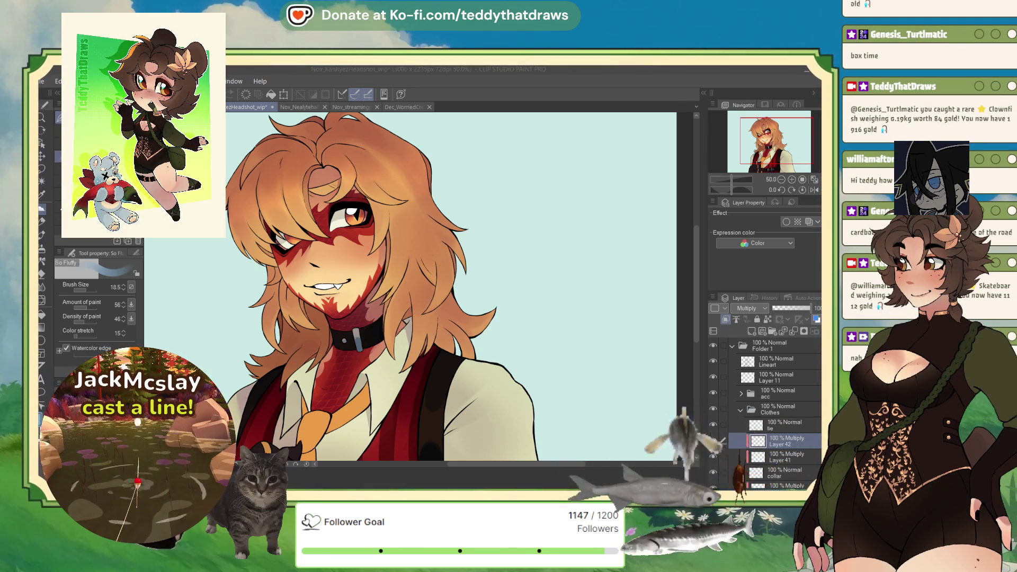
Step: Zoom out over the colored and shaded headshot
{"action": "scroll", "coordinate": [272, 331], "scroll_direction": "down", "scroll_amount": 3}
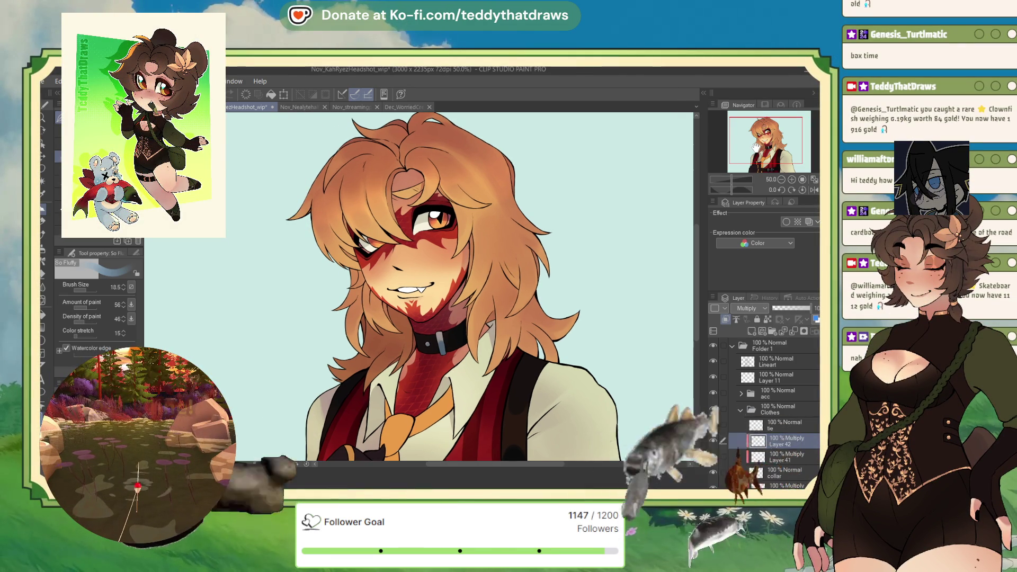
Step: Zoom in on the character's face and collar
{"action": "scroll", "coordinate": [272, 331], "scroll_direction": "up", "scroll_amount": 4}
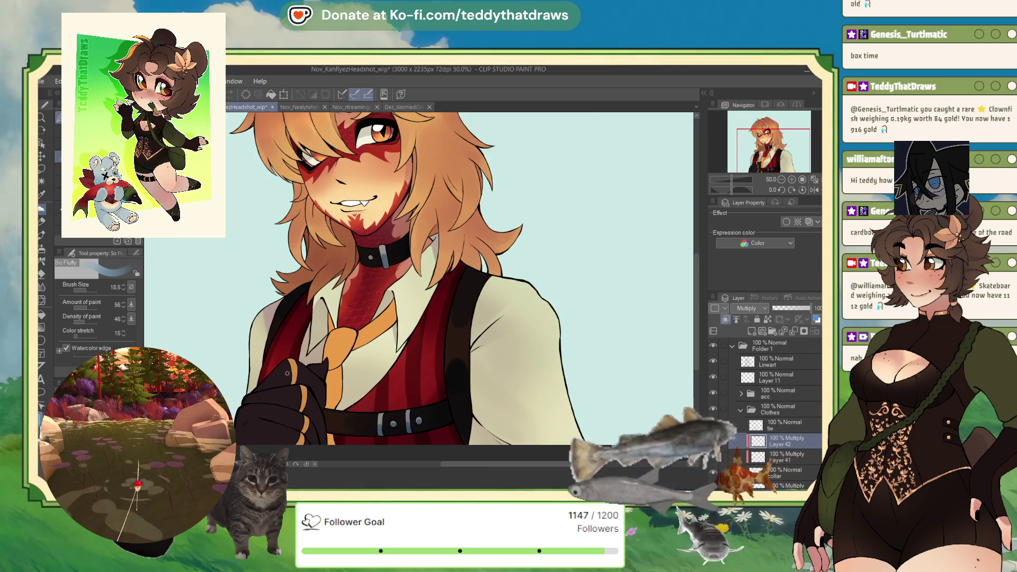
{"action": "scroll", "coordinate": [272, 331], "scroll_direction": "down", "scroll_amount": 2}
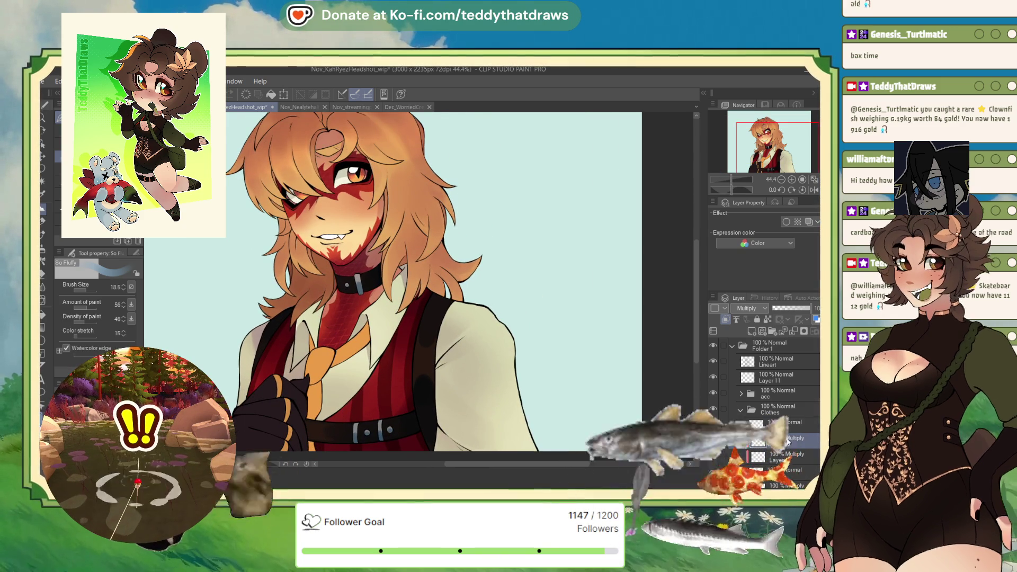
{"action": "scroll", "coordinate": [405, 256], "scroll_direction": "up", "scroll_amount": 1}
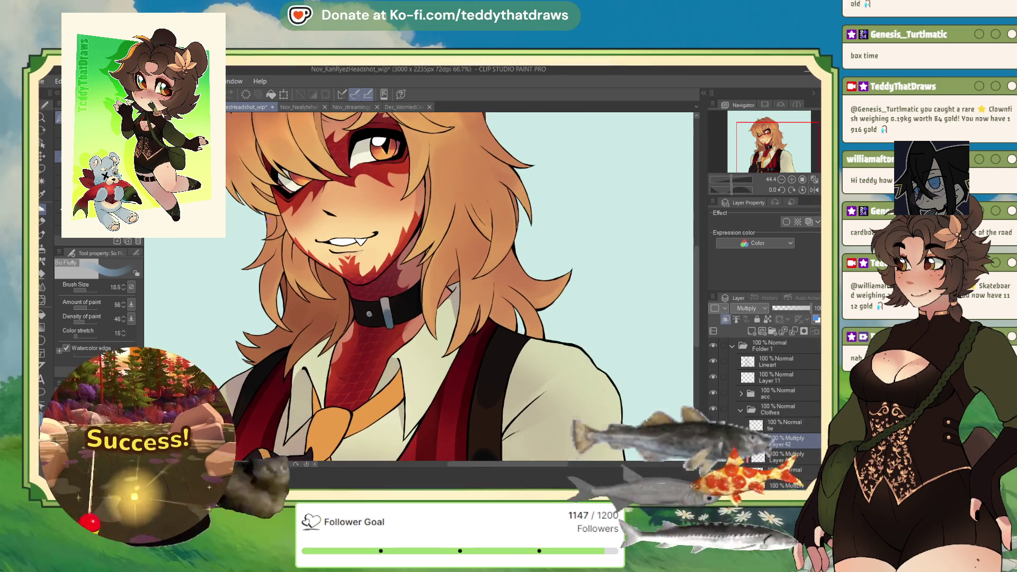
{"action": "scroll", "coordinate": [404, 256], "scroll_direction": "up", "scroll_amount": 1}
{"action": "scroll", "coordinate": [404, 256], "scroll_direction": "up", "scroll_amount": 1}
{"action": "scroll", "coordinate": [404, 257], "scroll_direction": "down", "scroll_amount": 2}
{"action": "scroll", "coordinate": [405, 256], "scroll_direction": "up", "scroll_amount": 2}
{"action": "scroll", "coordinate": [405, 256], "scroll_direction": "up", "scroll_amount": 1}
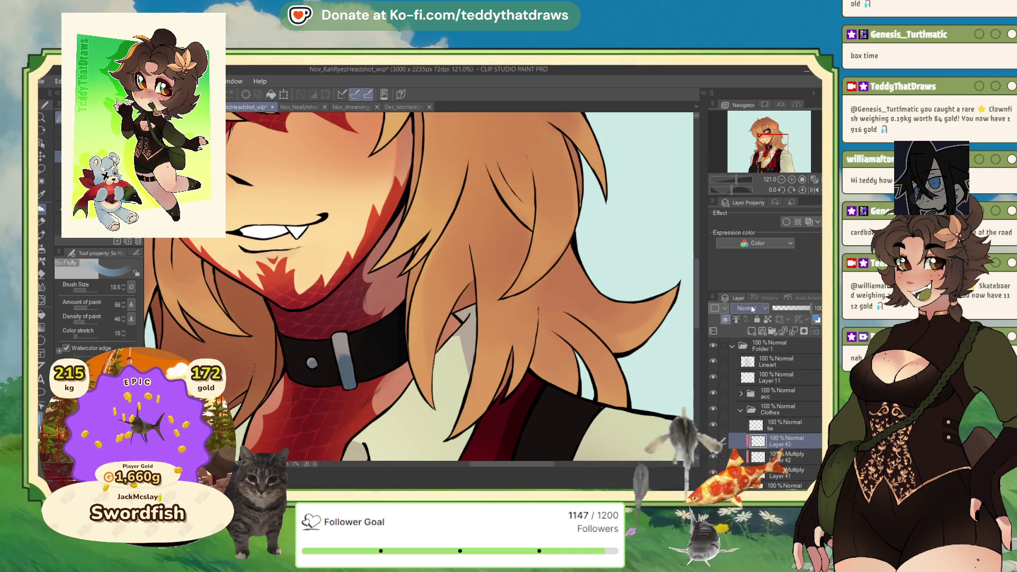
Step: Switch Layer 43's blending from Color dodge to Glow dodge
{"action": "key", "text": "alt+shift+d"}
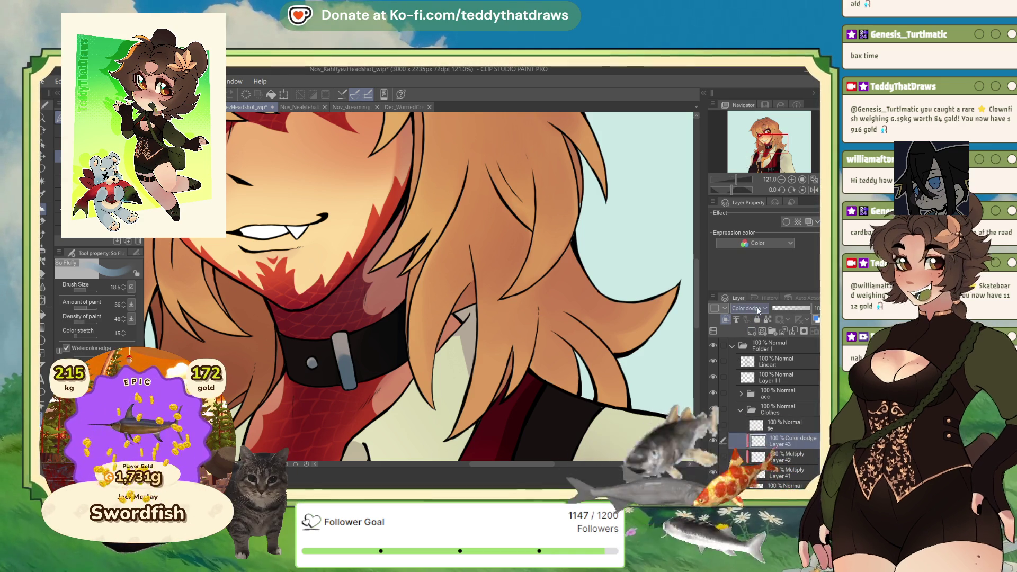
{"action": "key", "text": "shift+plus"}
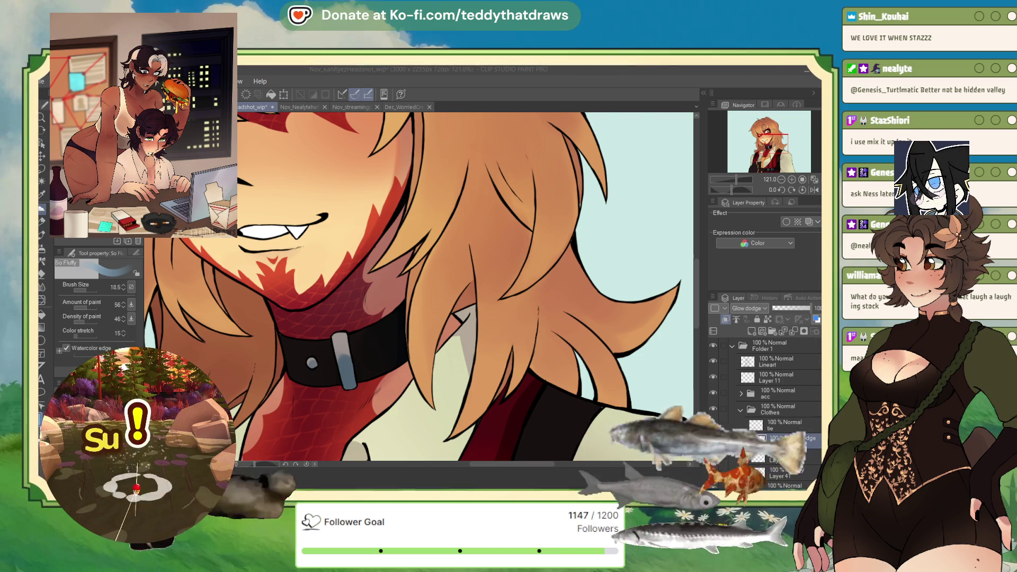
Step: Paint light tan glow on the buckle and rivet; set brush size 54.6 and Layer 43 to 75% opacity
{"action": "scroll", "coordinate": [773, 141], "scroll_direction": "down", "scroll_amount": 3}
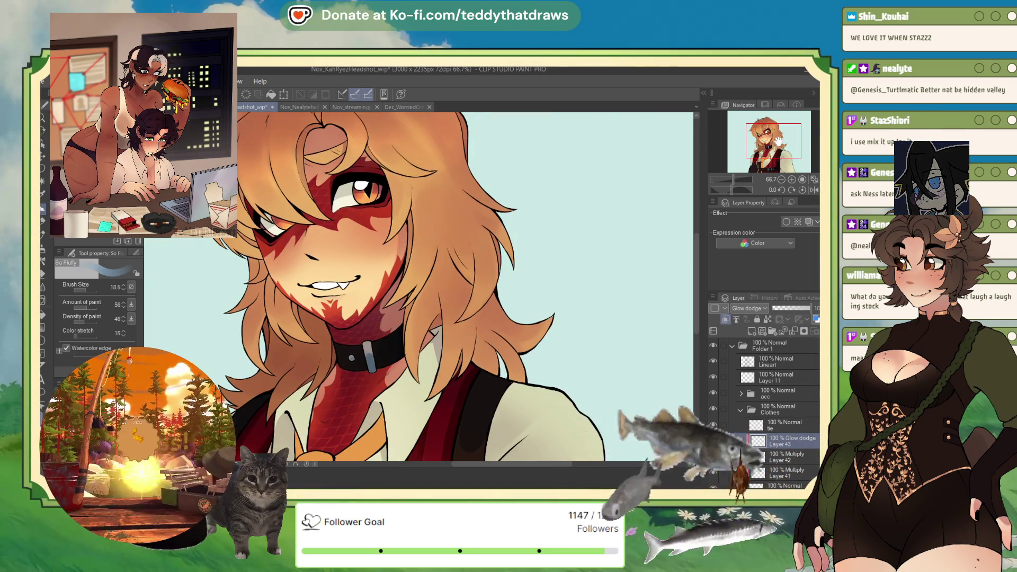
{"action": "left_click_drag", "start_coordinate": [789, 141], "coordinate": [779, 141]}
{"action": "scroll", "coordinate": [342, 324], "scroll_direction": "up", "scroll_amount": 5}
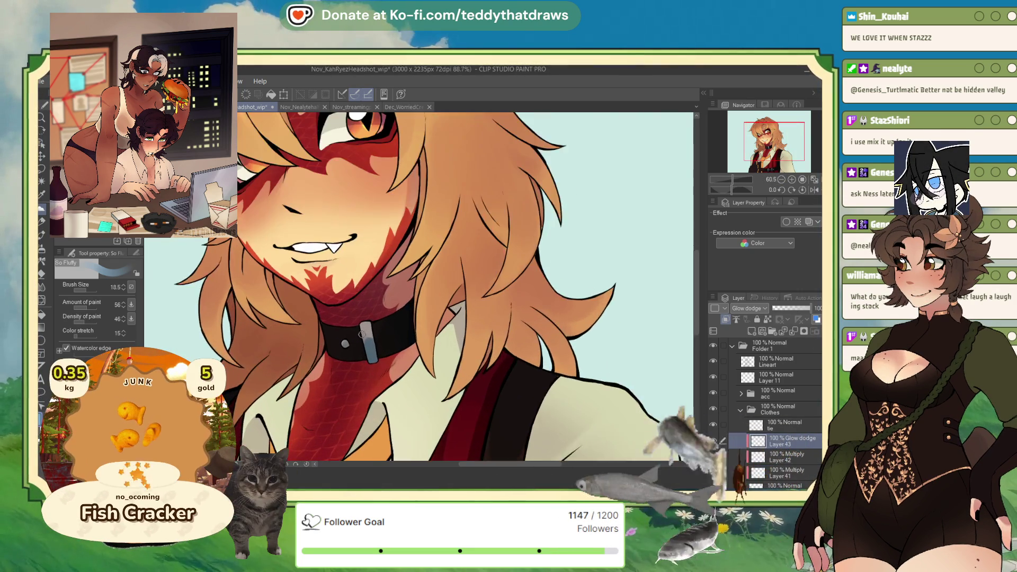
{"action": "scroll", "coordinate": [343, 324], "scroll_direction": "up", "scroll_amount": 2}
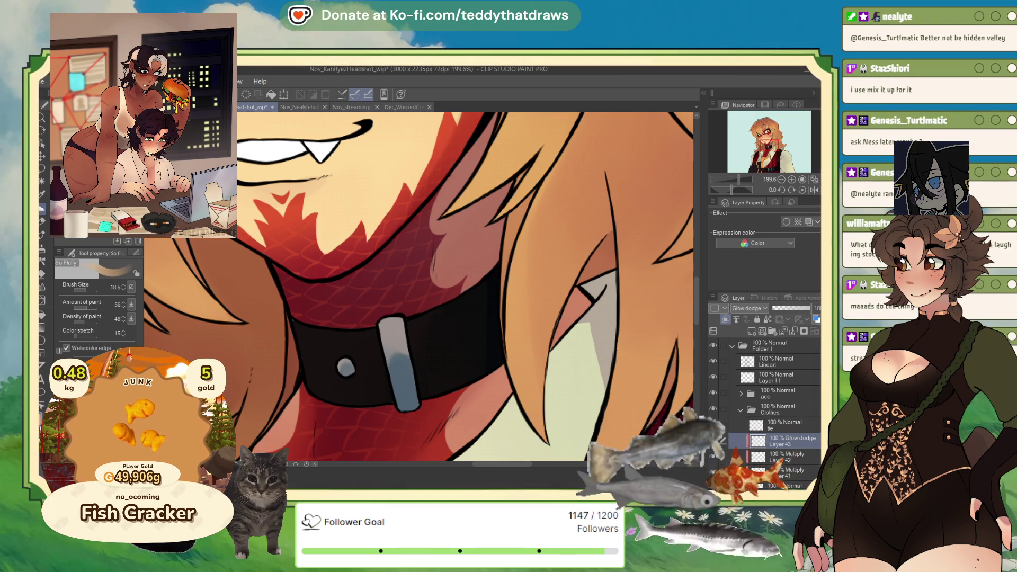
{"action": "left_click", "coordinate": [403, 298], "text": "alt"}
{"action": "left_click_drag", "start_coordinate": [387, 323], "coordinate": [389, 325]}
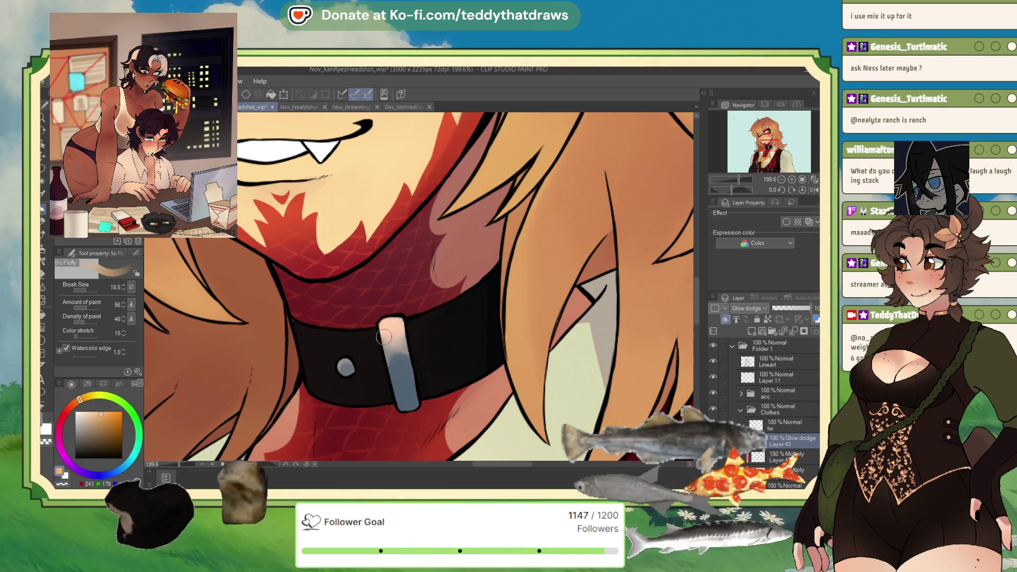
{"action": "left_click", "coordinate": [346, 366]}
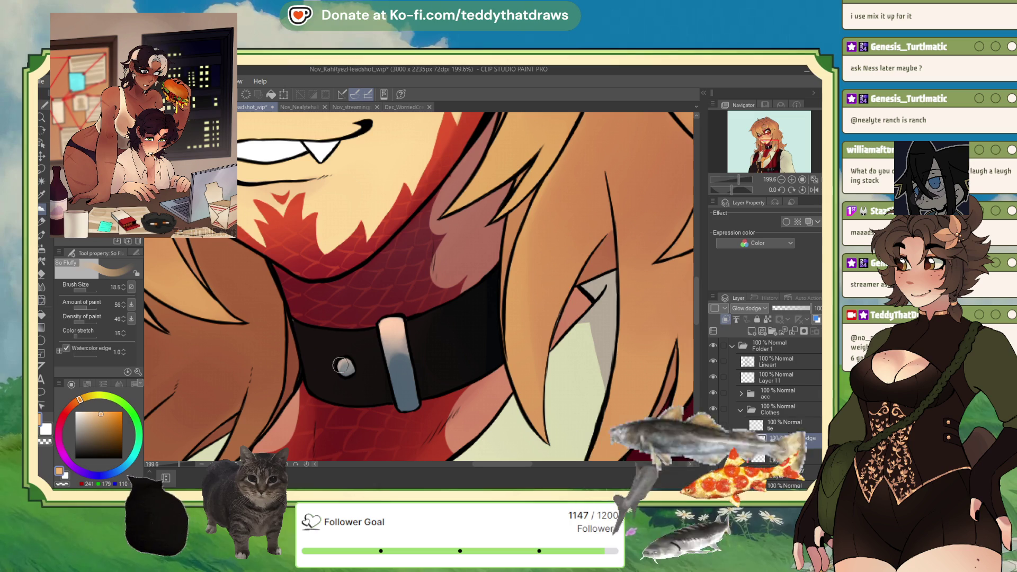
{"action": "left_click_drag", "start_coordinate": [88, 288], "coordinate": [100, 288]}
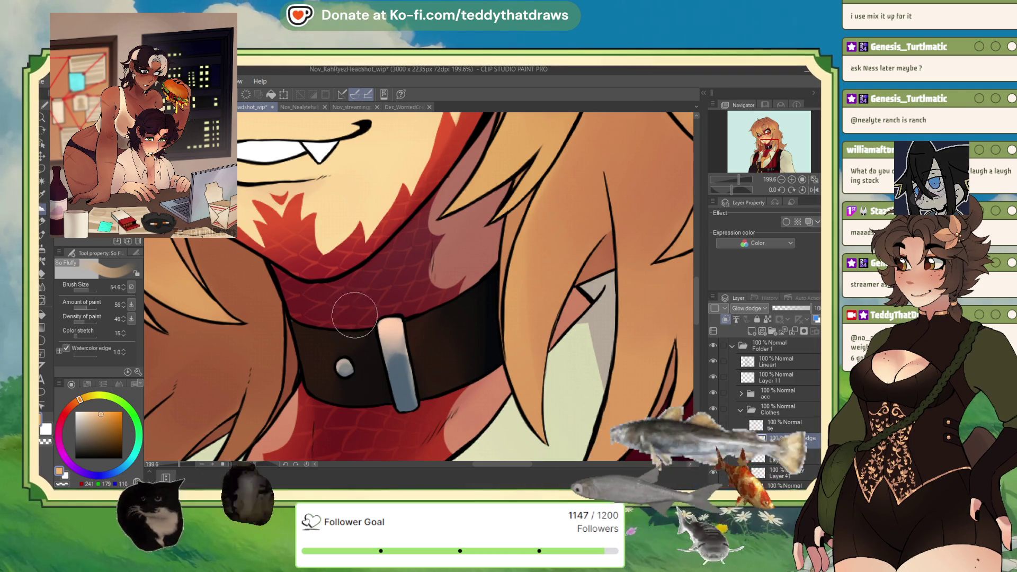
{"action": "left_click", "coordinate": [802, 310]}
Step: Set Layer 42's opacity to 72% and select the Glow dodge Layer 37
{"action": "scroll", "coordinate": [381, 306], "scroll_direction": "down", "scroll_amount": 6}
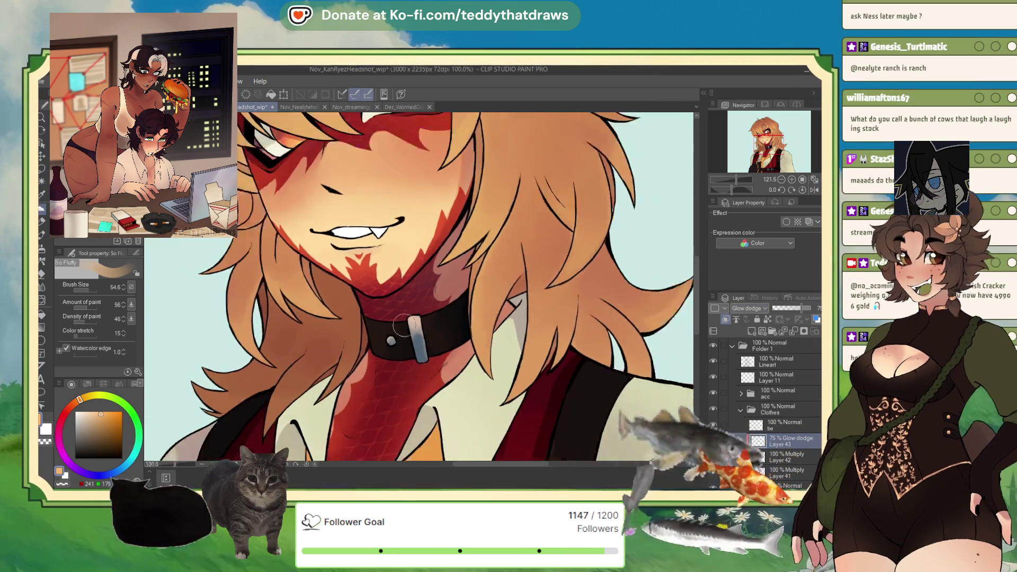
{"action": "scroll", "coordinate": [381, 306], "scroll_direction": "up", "scroll_amount": 2}
{"action": "scroll", "coordinate": [381, 306], "scroll_direction": "up", "scroll_amount": 3}
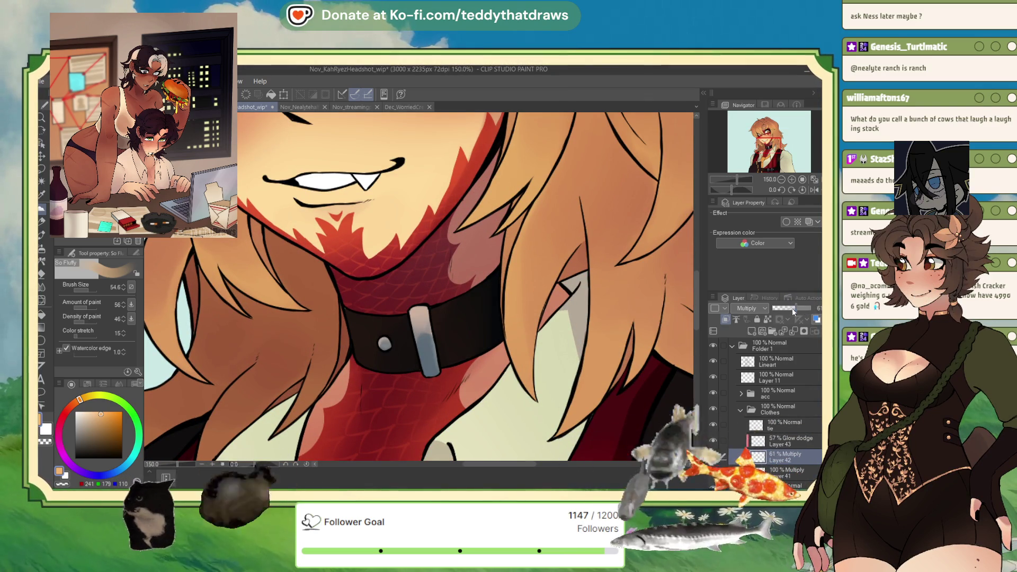
{"action": "left_click_drag", "start_coordinate": [796, 312], "coordinate": [803, 310]}
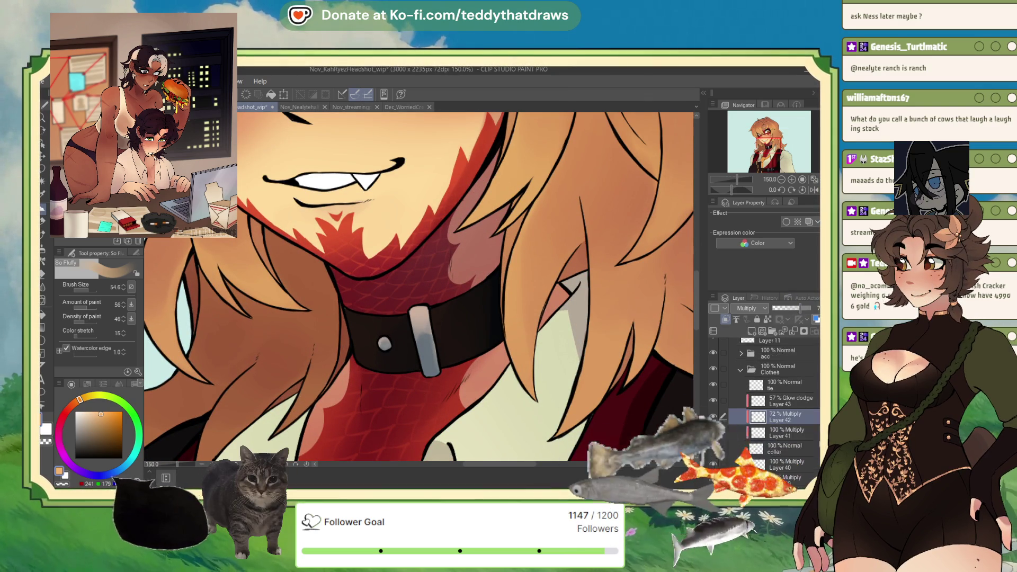
{"action": "scroll", "coordinate": [813, 401], "scroll_direction": "down", "scroll_amount": 2}
{"action": "scroll", "coordinate": [813, 401], "scroll_direction": "down", "scroll_amount": 4}
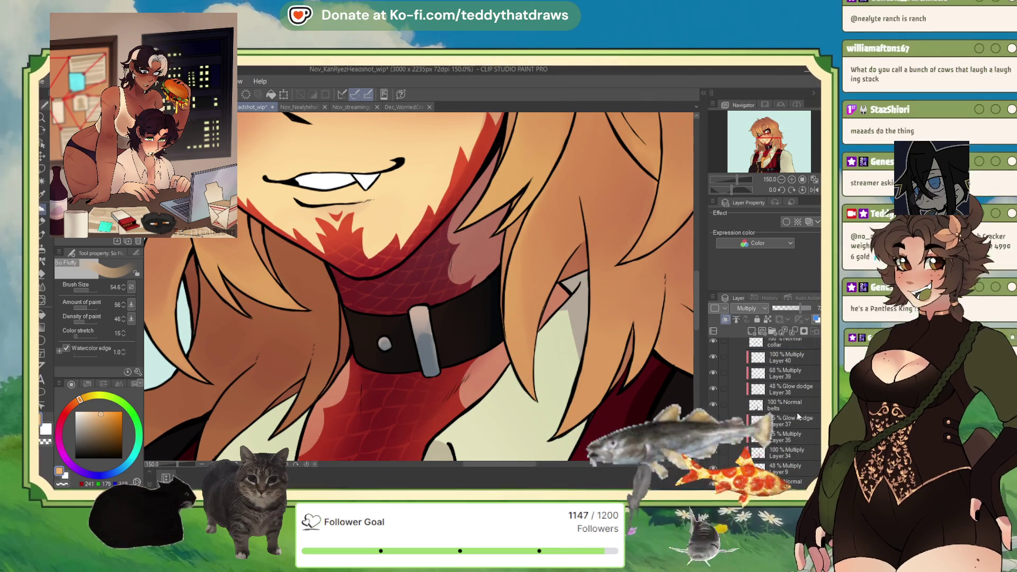
{"action": "left_click", "coordinate": [792, 421]}
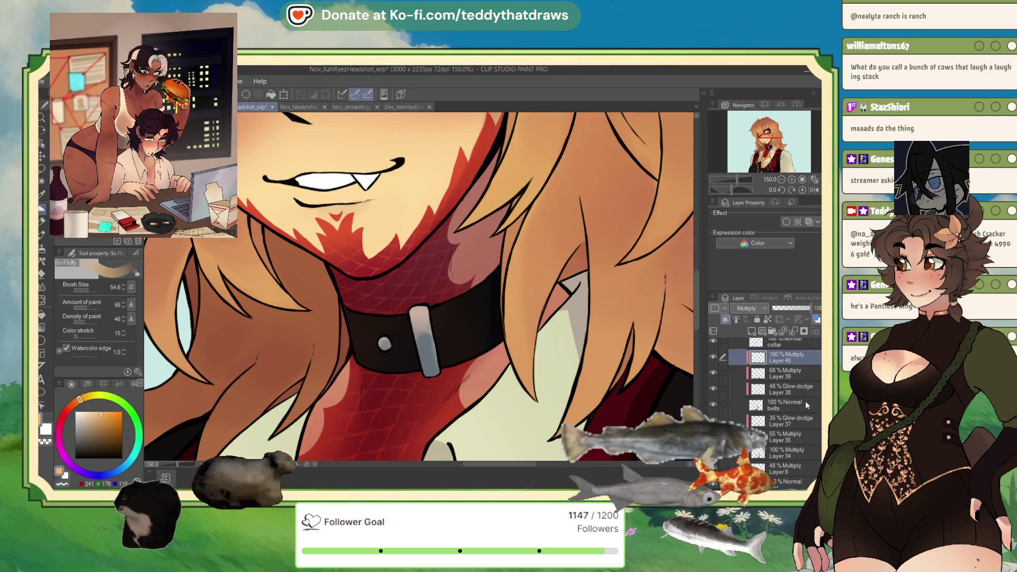
Step: Pan the view up to the character's eyes, then switch to the Dec_Ester_wip document
{"action": "scroll", "coordinate": [522, 336], "scroll_direction": "down", "scroll_amount": 5}
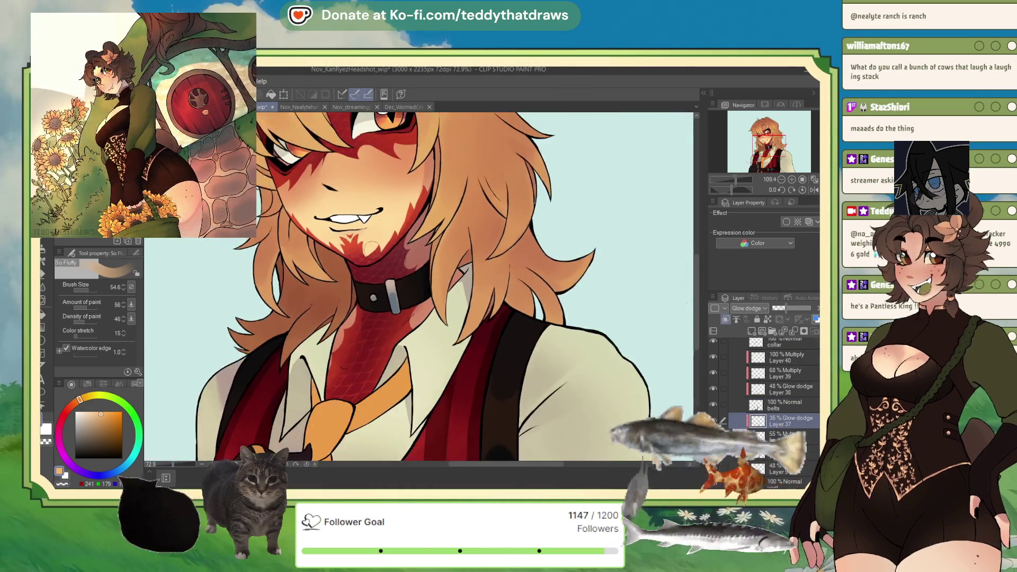
{"action": "scroll", "coordinate": [365, 299], "scroll_direction": "up", "scroll_amount": 3}
{"action": "scroll", "coordinate": [414, 305], "scroll_direction": "up", "scroll_amount": 2}
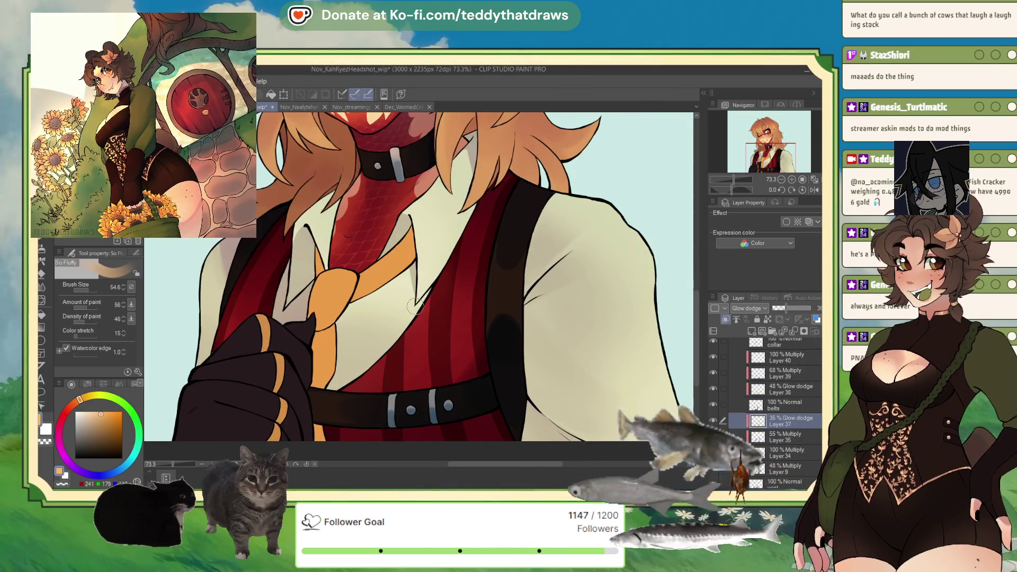
{"action": "scroll", "coordinate": [434, 319], "scroll_direction": "down", "scroll_amount": 2}
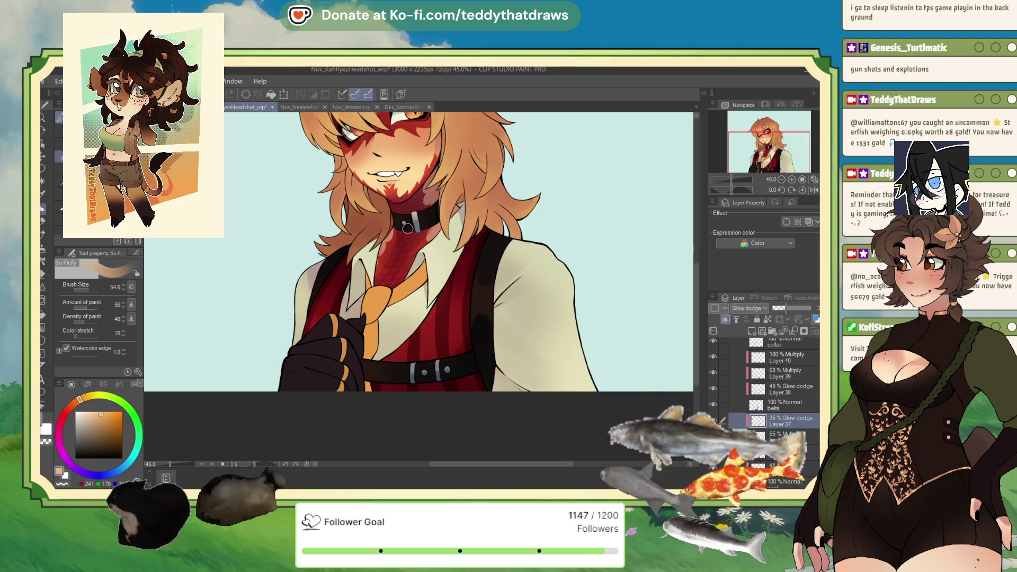
{"action": "left_click_drag", "start_coordinate": [793, 134], "coordinate": [791, 128]}
{"action": "scroll", "coordinate": [410, 186], "scroll_direction": "down", "scroll_amount": 5}
{"action": "scroll", "coordinate": [410, 186], "scroll_direction": "up", "scroll_amount": 5}
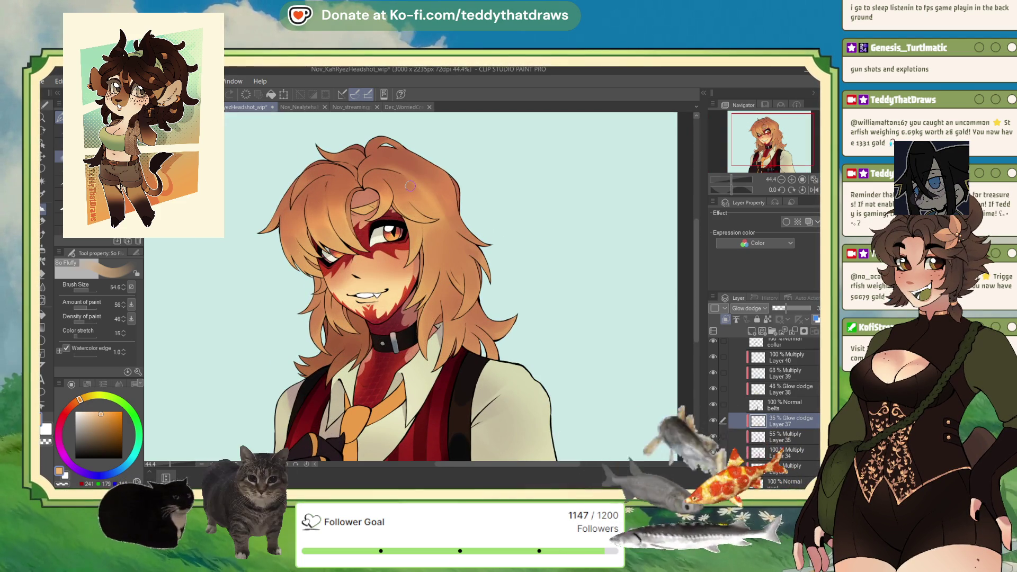
{"action": "scroll", "coordinate": [410, 186], "scroll_direction": "down", "scroll_amount": 2}
{"action": "scroll", "coordinate": [387, 169], "scroll_direction": "up", "scroll_amount": 3}
{"action": "scroll", "coordinate": [371, 159], "scroll_direction": "up", "scroll_amount": 2}
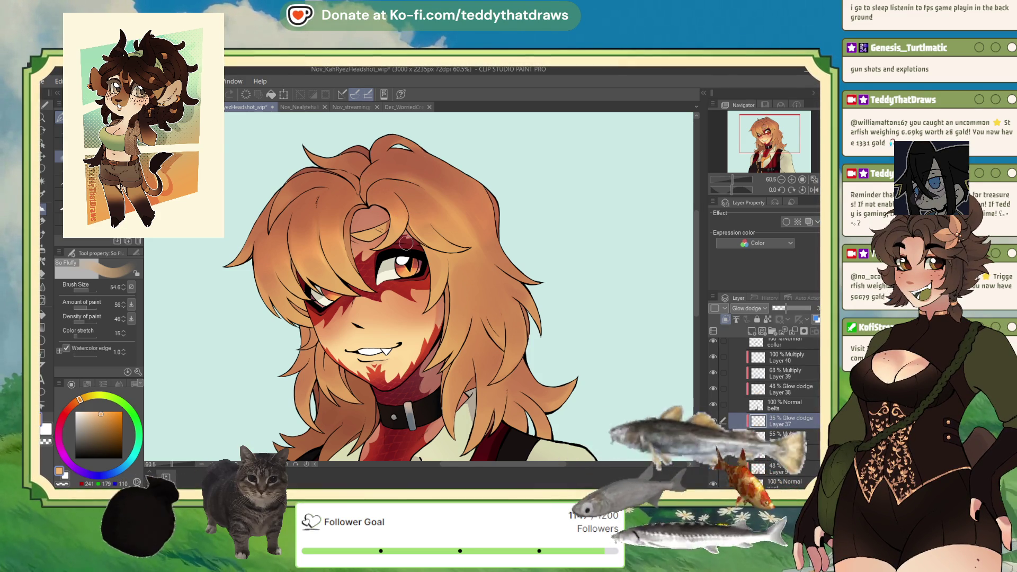
{"action": "key", "text": "ctrl+Tab"}
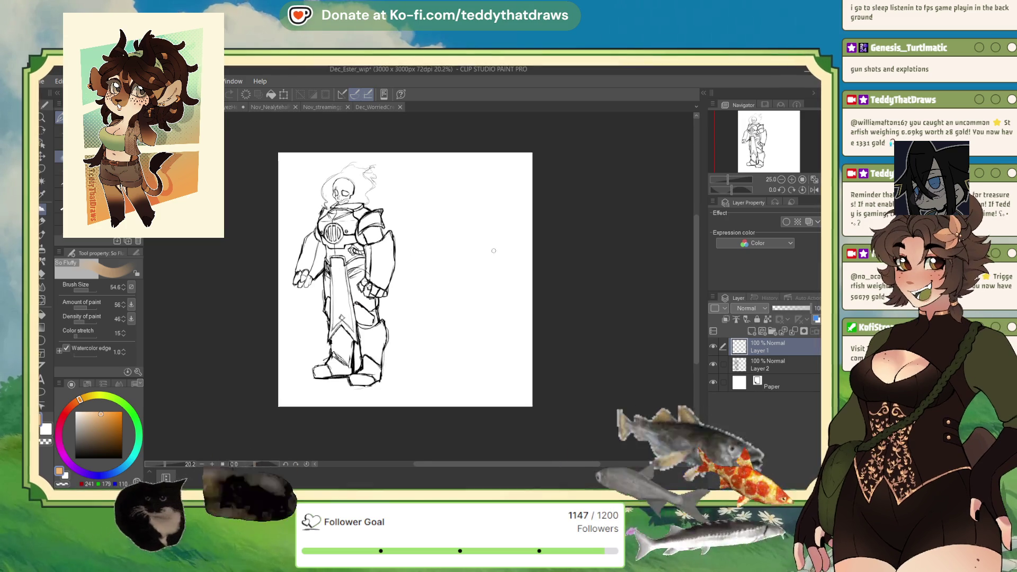
Step: Glance at the Dec_WorriedCreatureClothes_wip sketch, then return to Nov_KahRyezHeadshot_wip
{"action": "scroll", "coordinate": [461, 253], "scroll_direction": "up", "scroll_amount": 1}
{"action": "scroll", "coordinate": [476, 249], "scroll_direction": "up", "scroll_amount": 1}
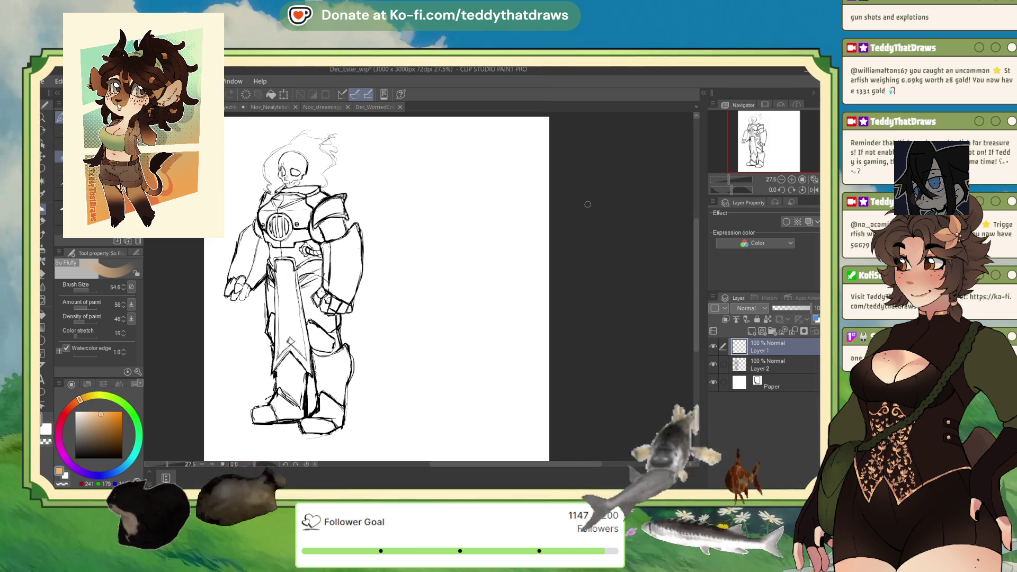
{"action": "left_click", "coordinate": [374, 107]}
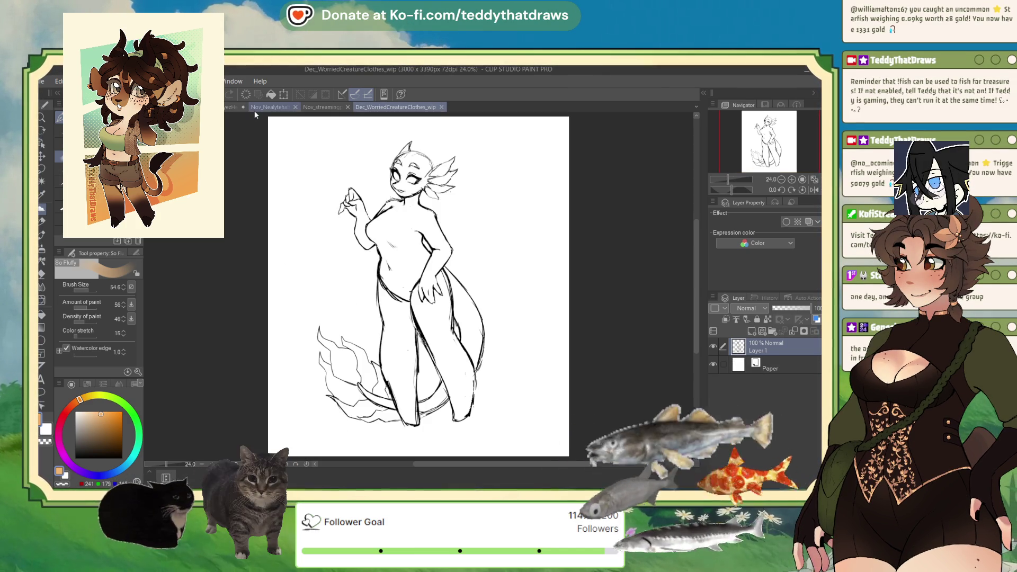
{"action": "left_click", "coordinate": [233, 107]}
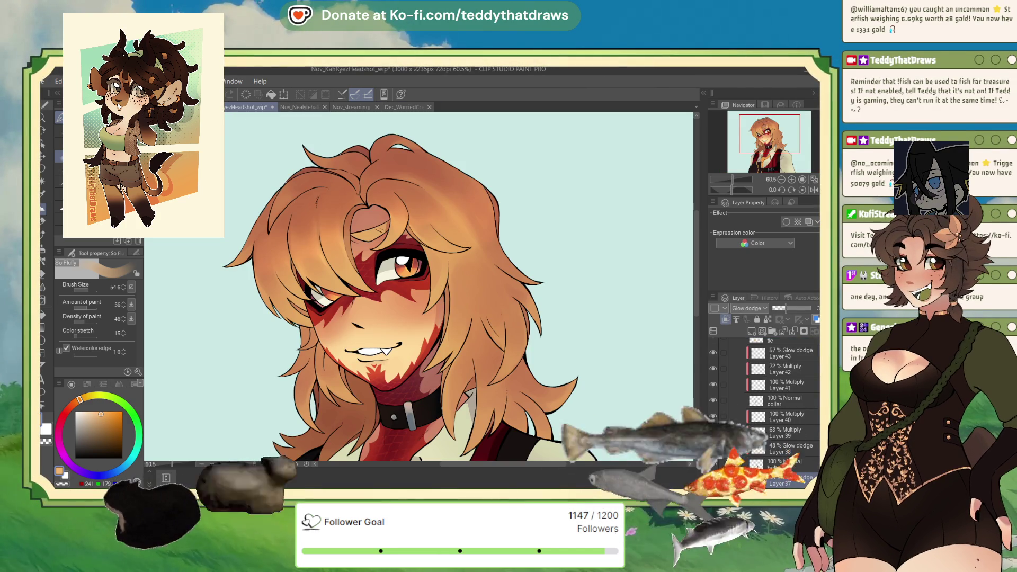
{"action": "scroll", "coordinate": [413, 282], "scroll_direction": "down", "scroll_amount": 3}
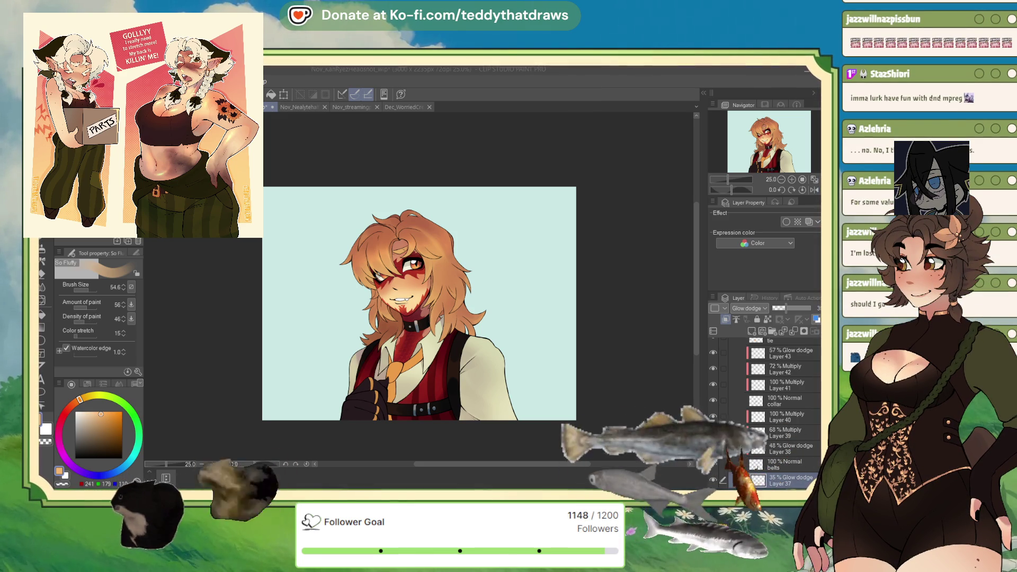
Step: Add Layer 44 above the tie layer and set it to Multiply blending
{"action": "scroll", "coordinate": [458, 317], "scroll_direction": "up", "scroll_amount": 1}
{"action": "scroll", "coordinate": [458, 318], "scroll_direction": "up", "scroll_amount": 1}
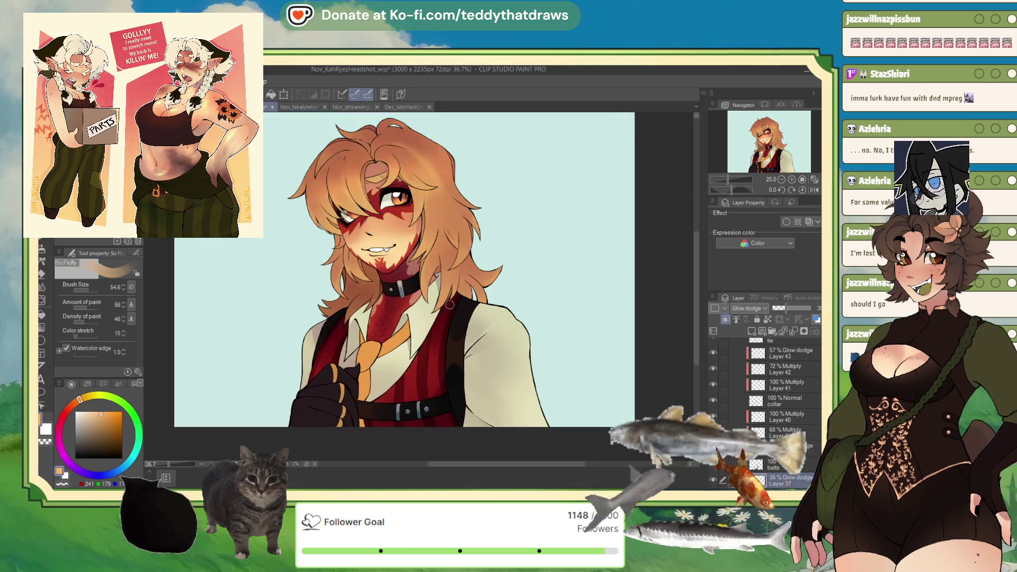
{"action": "scroll", "coordinate": [458, 318], "scroll_direction": "up", "scroll_amount": 1}
{"action": "scroll", "coordinate": [458, 318], "scroll_direction": "up", "scroll_amount": 1}
{"action": "scroll", "coordinate": [458, 318], "scroll_direction": "down", "scroll_amount": 2}
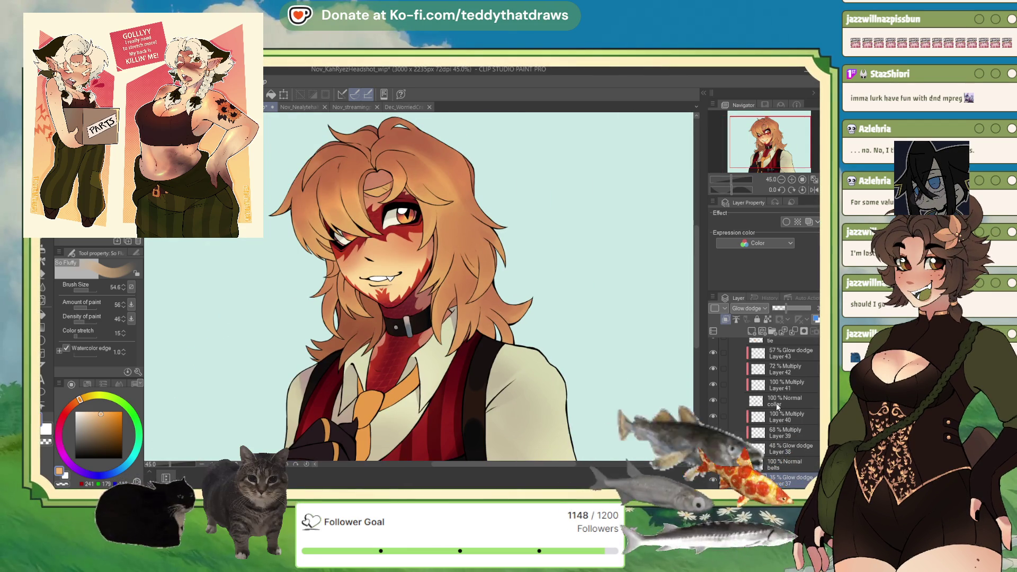
{"action": "scroll", "coordinate": [780, 402], "scroll_direction": "up", "scroll_amount": 2}
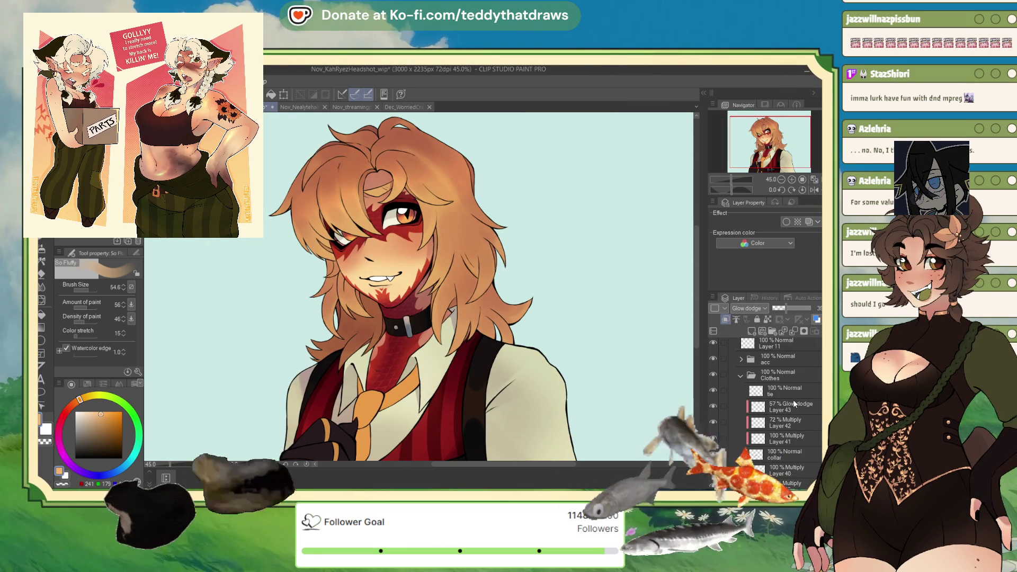
{"action": "left_click", "coordinate": [784, 391]}
{"action": "left_click", "coordinate": [750, 331]}
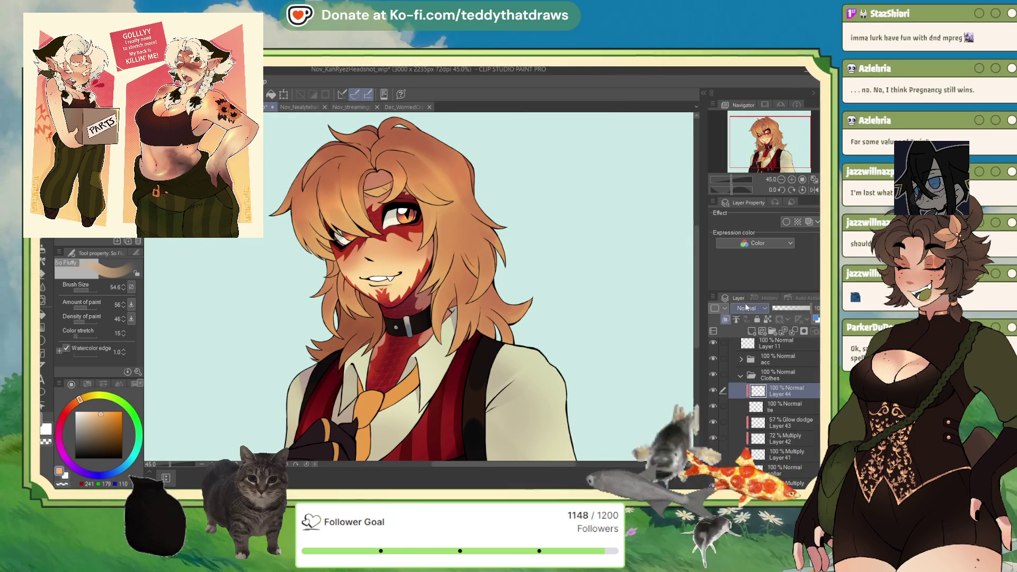
{"action": "left_click", "coordinate": [747, 308]}
{"action": "left_click", "coordinate": [746, 331]}
Step: Dab muted reddish-brown shading onto the tie, adjusting brush size from 38.1 back to 54.6
{"action": "left_click_drag", "start_coordinate": [766, 143], "coordinate": [759, 152]}
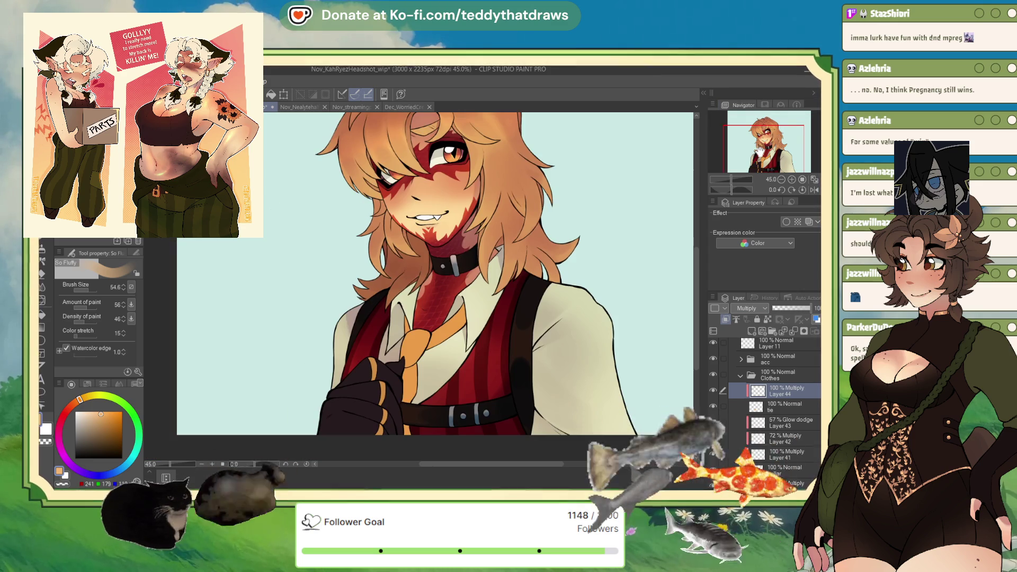
{"action": "scroll", "coordinate": [760, 152], "scroll_direction": "up", "scroll_amount": 2}
{"action": "left_click", "coordinate": [67, 410]}
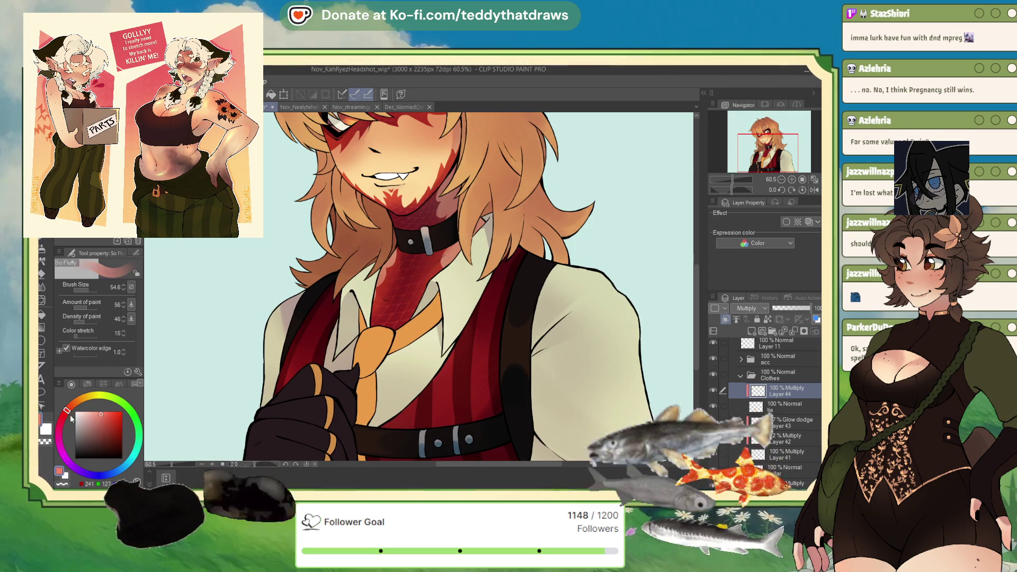
{"action": "left_click", "coordinate": [95, 422]}
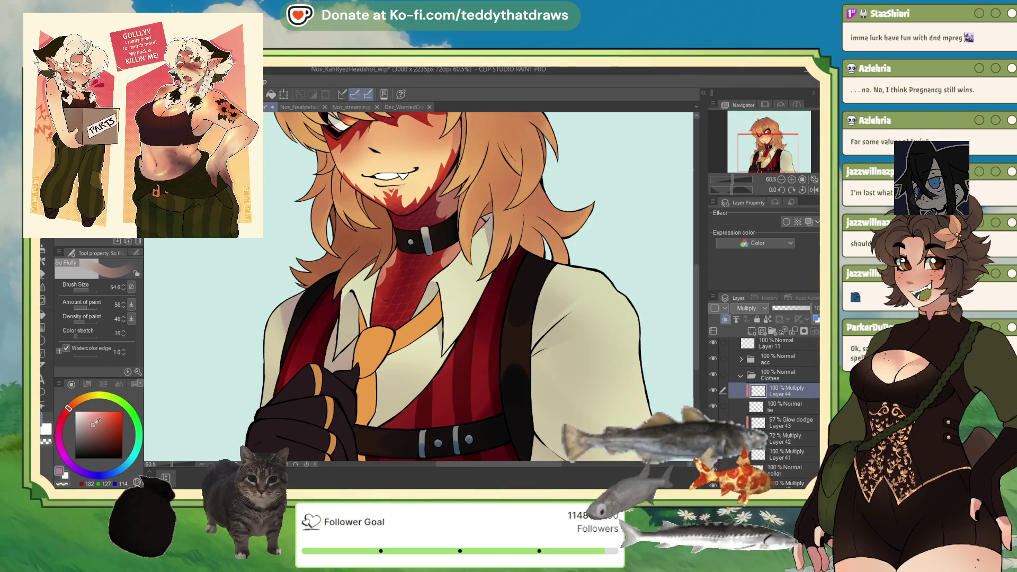
{"action": "left_click", "coordinate": [96, 424]}
{"action": "left_click", "coordinate": [361, 361]}
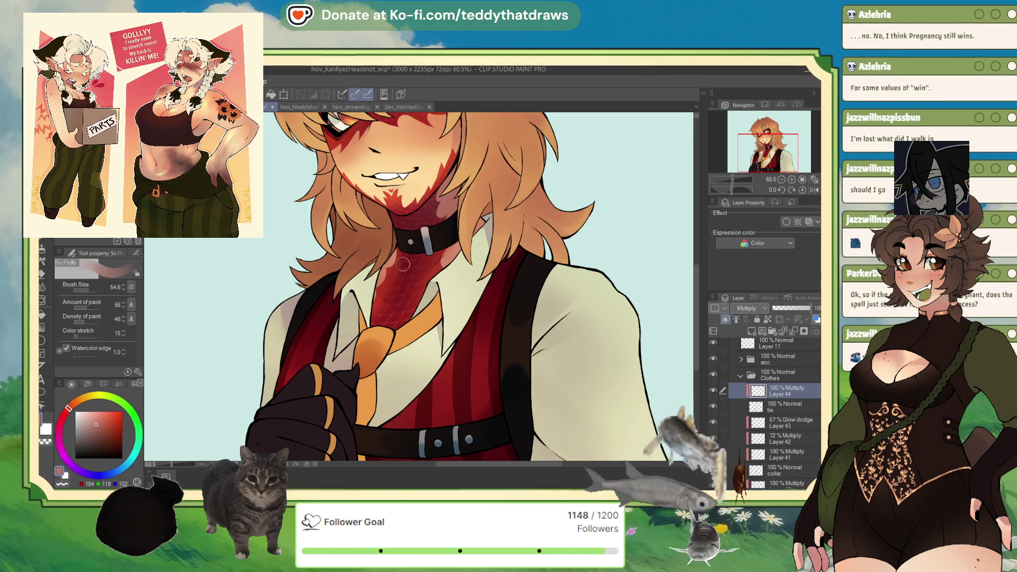
{"action": "left_click", "coordinate": [86, 291]}
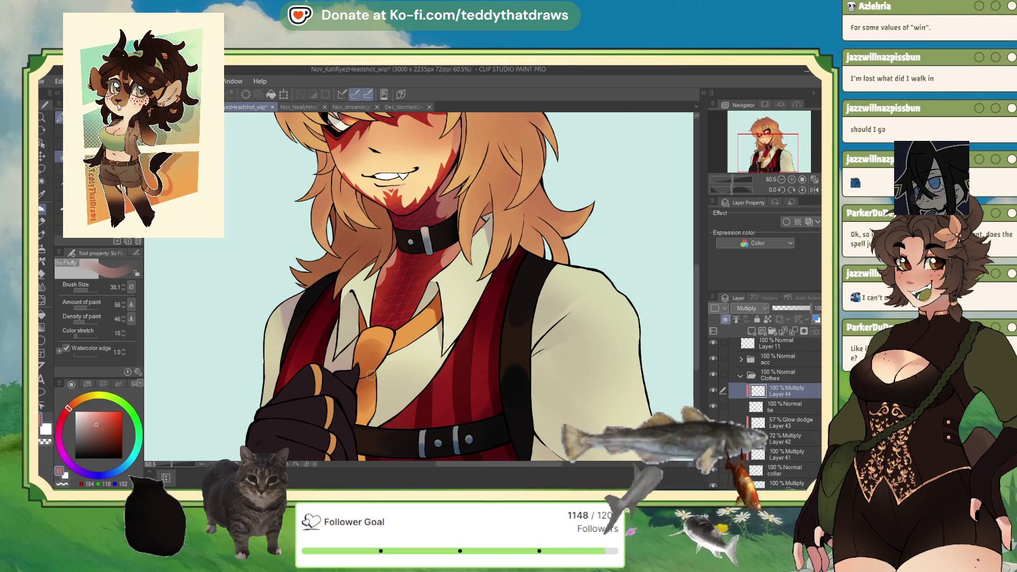
{"action": "left_click_drag", "start_coordinate": [88, 290], "coordinate": [100, 292]}
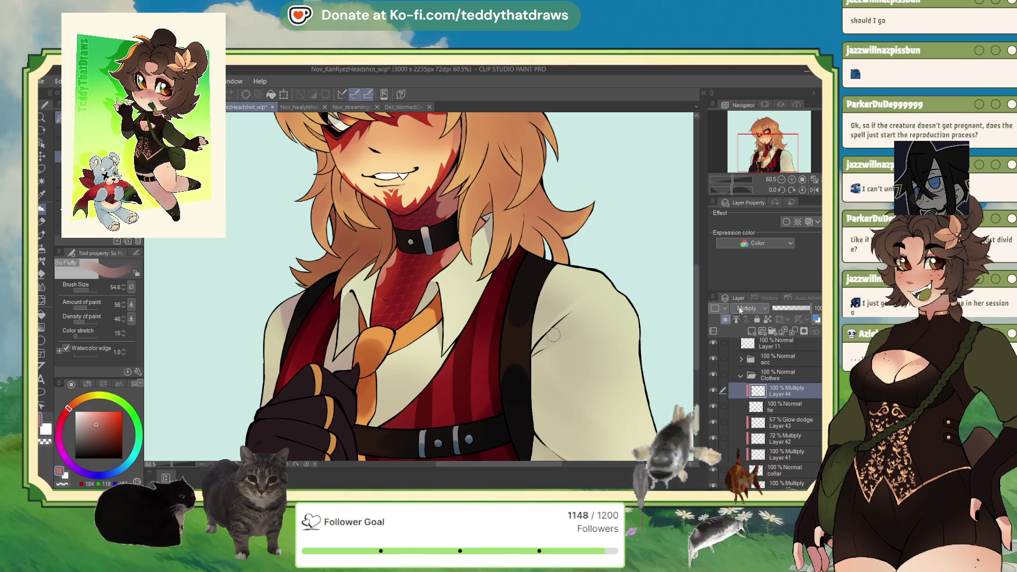
Step: Lower Layer 44's opacity to 70%
{"action": "left_click_drag", "start_coordinate": [793, 308], "coordinate": [786, 308]}
Step: Add Layer 45 above Layer 44 with Multiply blending
{"action": "left_click", "coordinate": [751, 331]}
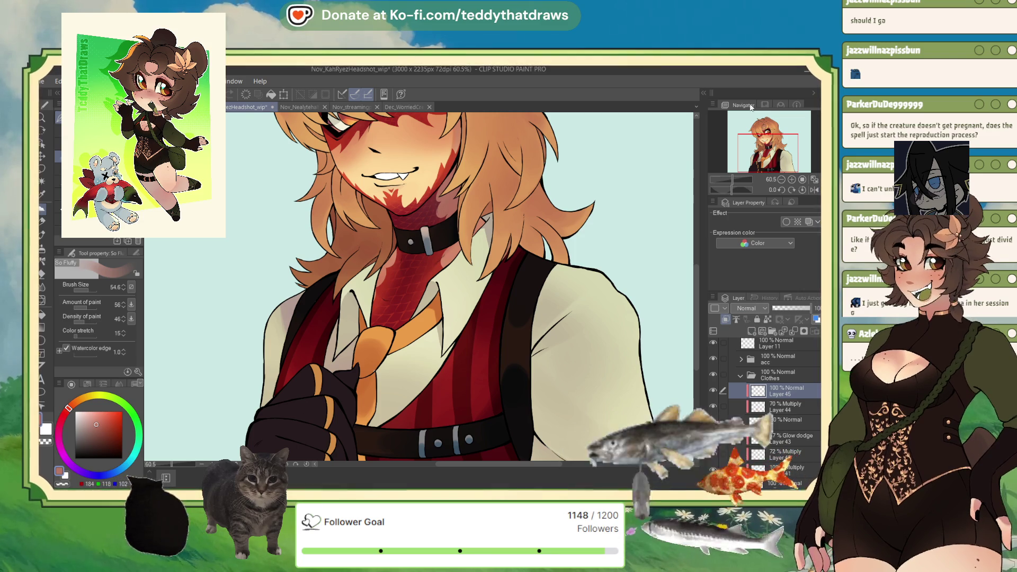
{"action": "left_click", "coordinate": [748, 308]}
{"action": "left_click", "coordinate": [746, 337]}
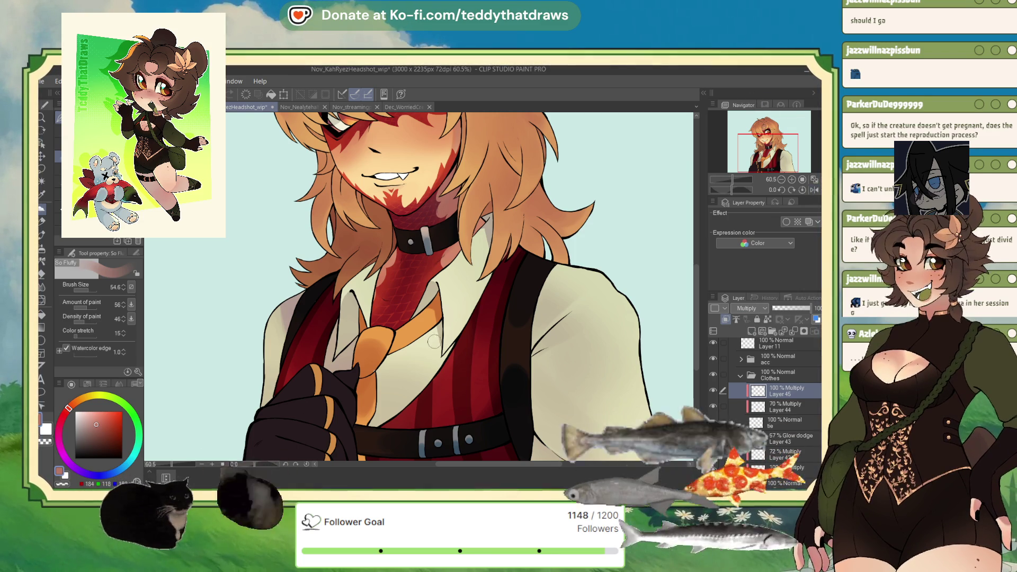
Step: Airbrush red (230, 118, 107) shading at size 192.5, then fade Layer 45 to 42%
{"action": "key", "text": "b"}
{"action": "left_click", "coordinate": [103, 416]}
{"action": "left_click", "coordinate": [65, 411]}
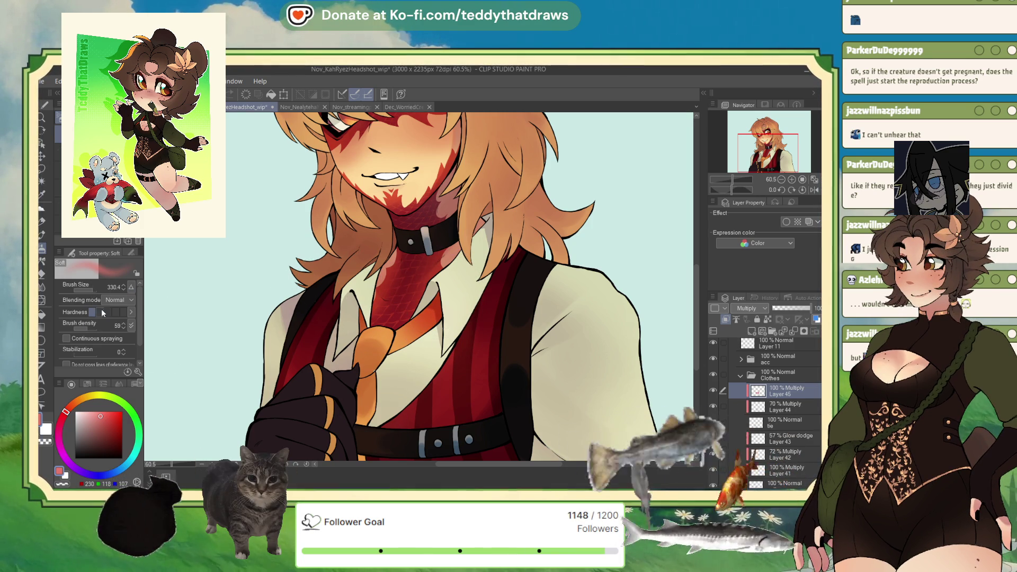
{"action": "left_click_drag", "start_coordinate": [91, 291], "coordinate": [84, 291]}
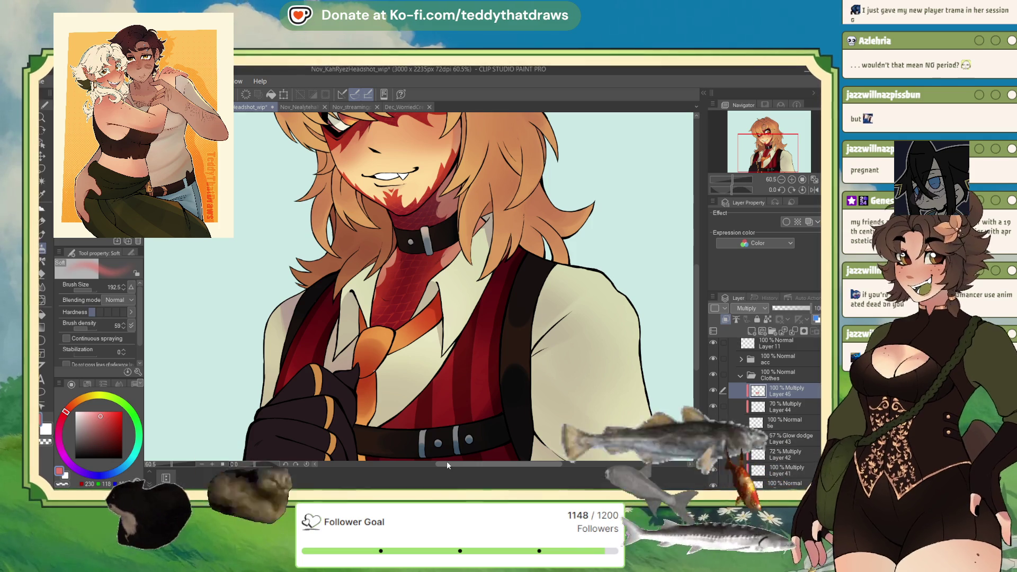
{"action": "left_click_drag", "start_coordinate": [799, 311], "coordinate": [782, 314]}
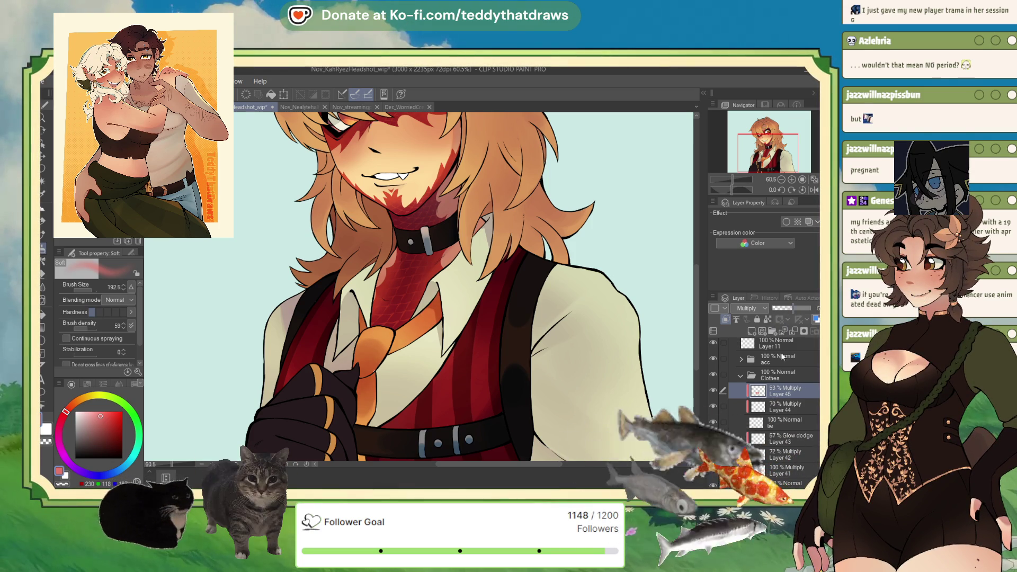
{"action": "left_click", "coordinate": [772, 426]}
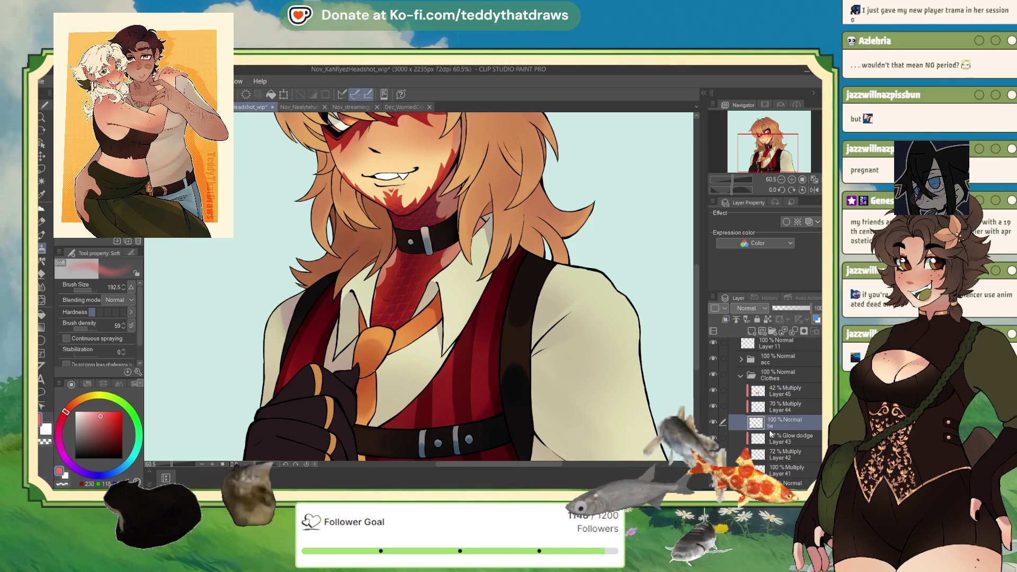
Step: Sample the tie's orange and switch to a hard-edged inking pen
{"action": "left_click", "coordinate": [384, 332], "text": "alt"}
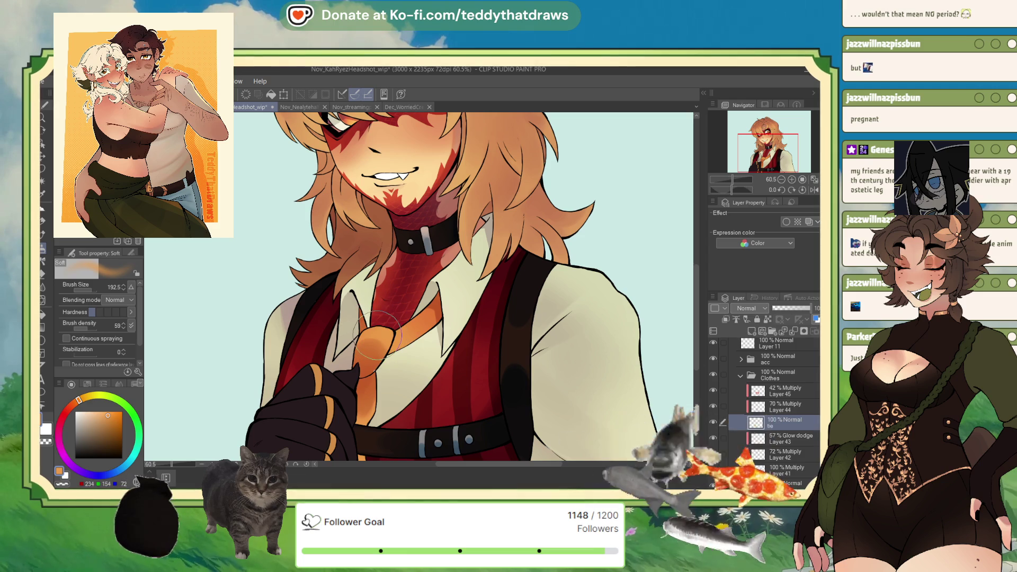
{"action": "left_click", "coordinate": [42, 208]}
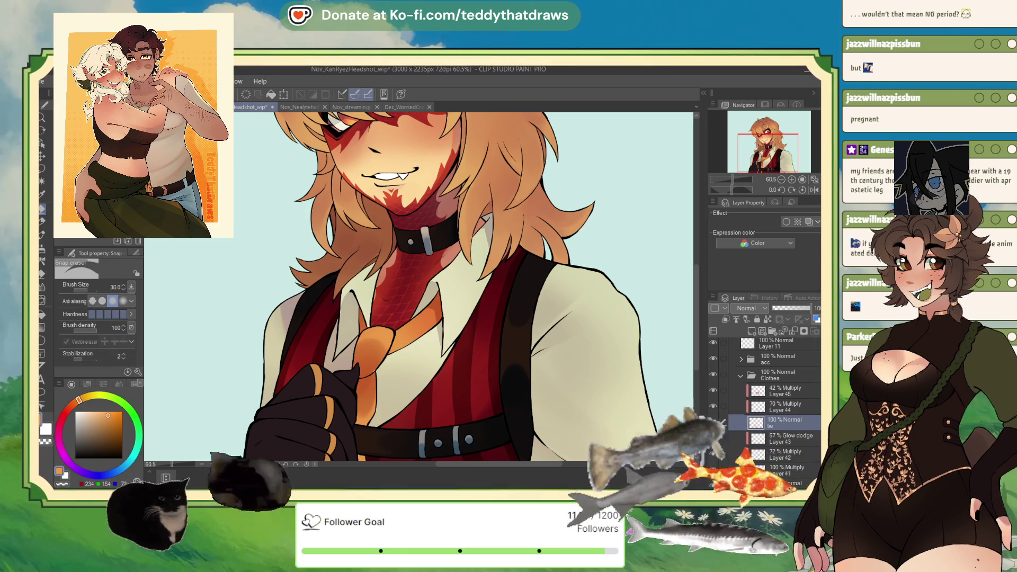
{"action": "key", "text": "p"}
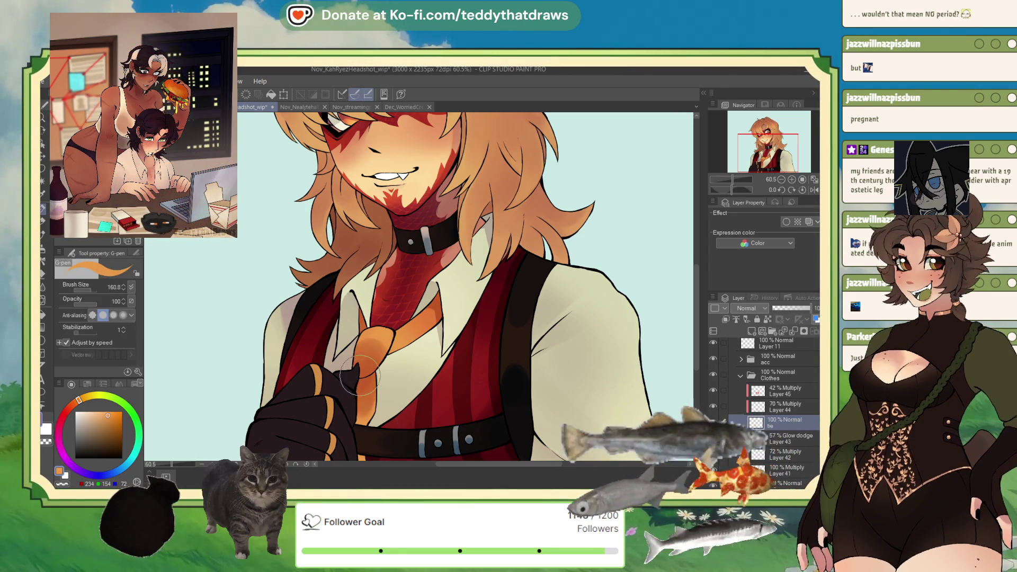
{"action": "scroll", "coordinate": [420, 241], "scroll_direction": "down", "scroll_amount": 3}
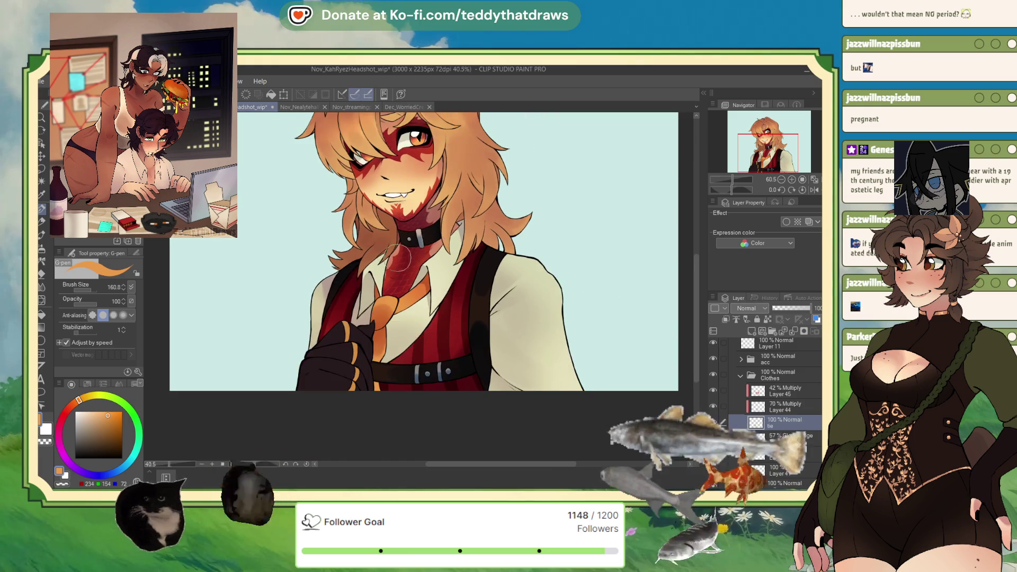
{"action": "scroll", "coordinate": [420, 241], "scroll_direction": "up", "scroll_amount": 3}
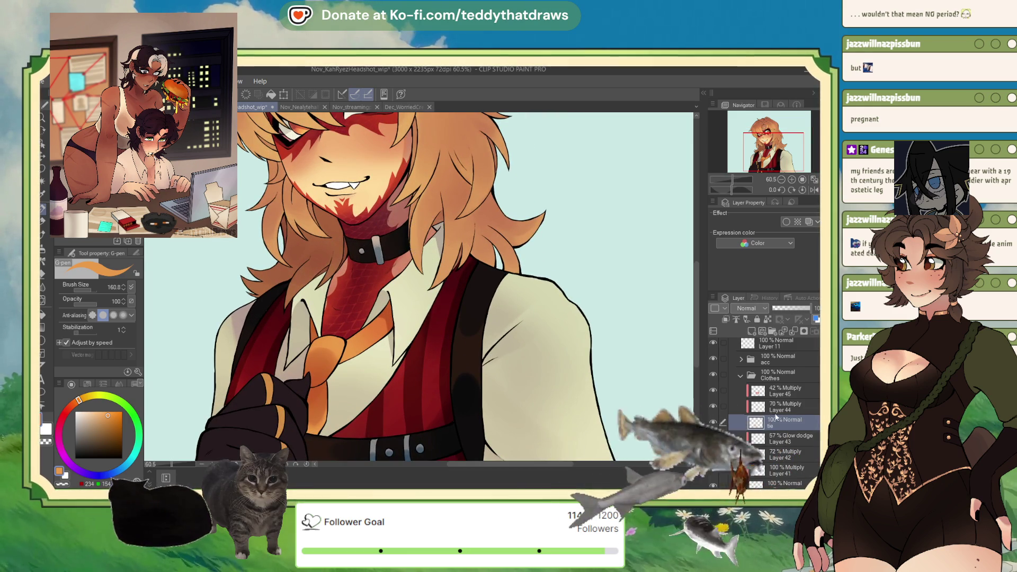
Step: Lighten Layer 44's multiply shading to 46% opacity, then reselect Layer 45
{"action": "left_click", "coordinate": [779, 392]}
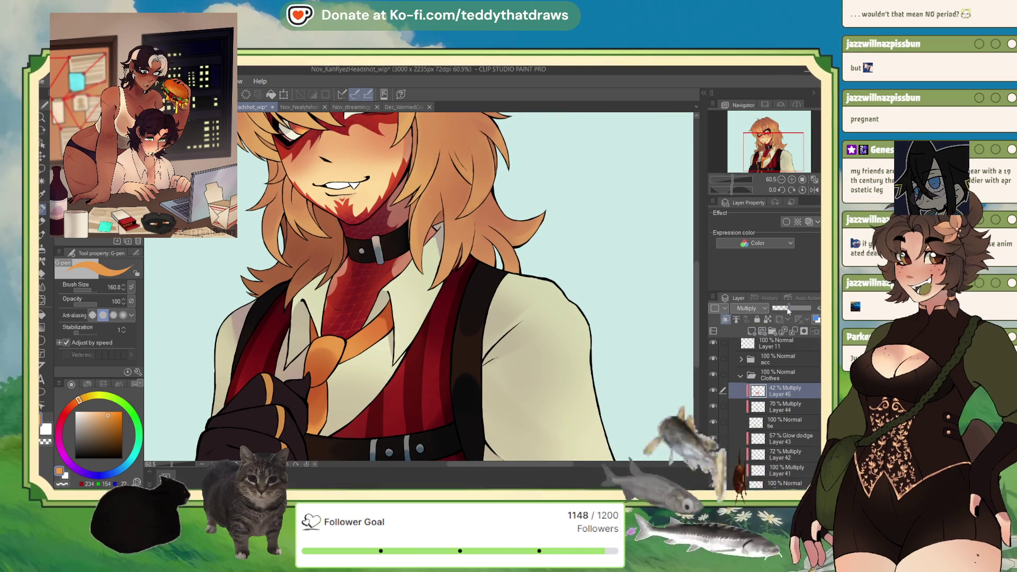
{"action": "left_click", "coordinate": [778, 407]}
{"action": "left_click_drag", "start_coordinate": [799, 308], "coordinate": [791, 311]}
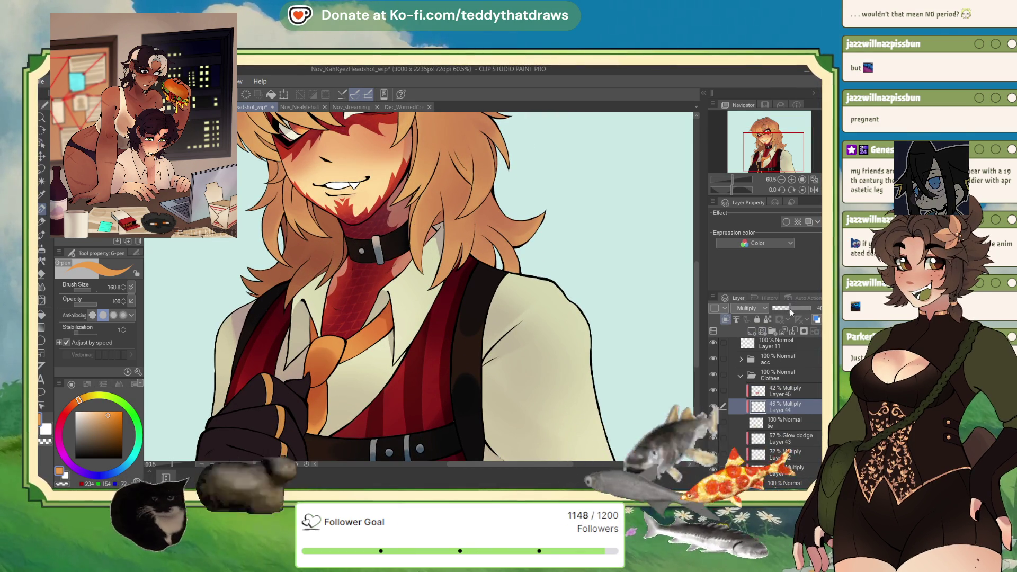
{"action": "left_click", "coordinate": [774, 397]}
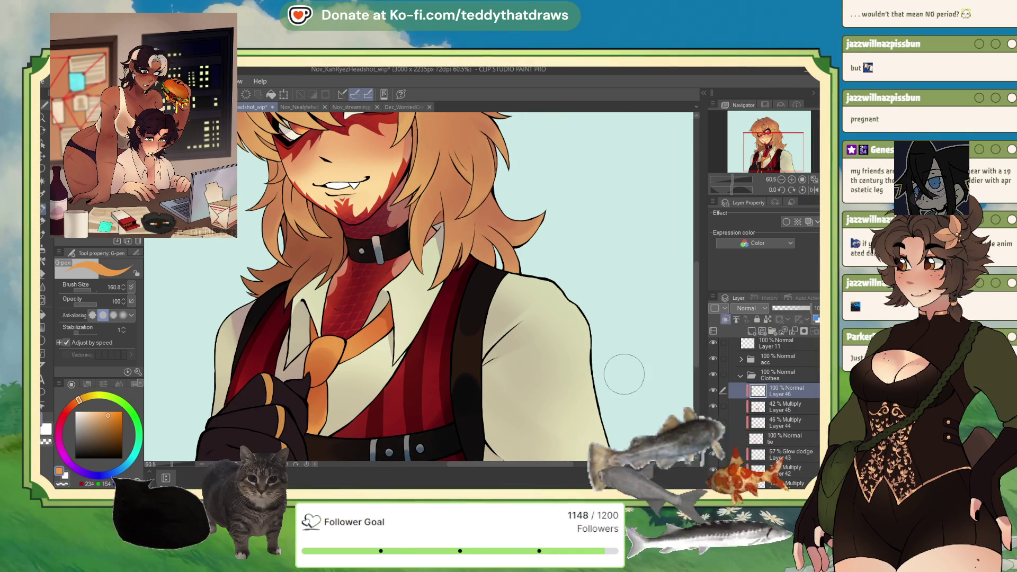
Step: Spray a soft light-cyan glow down the orange tie with the airbrush
{"action": "left_click", "coordinate": [130, 459]}
{"action": "left_click", "coordinate": [96, 411]}
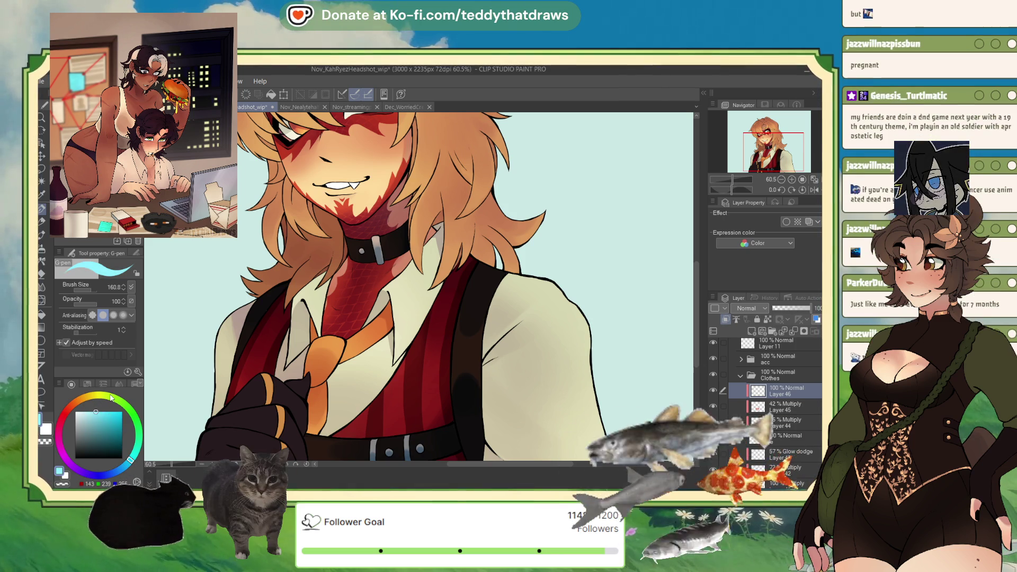
{"action": "key", "text": "b"}
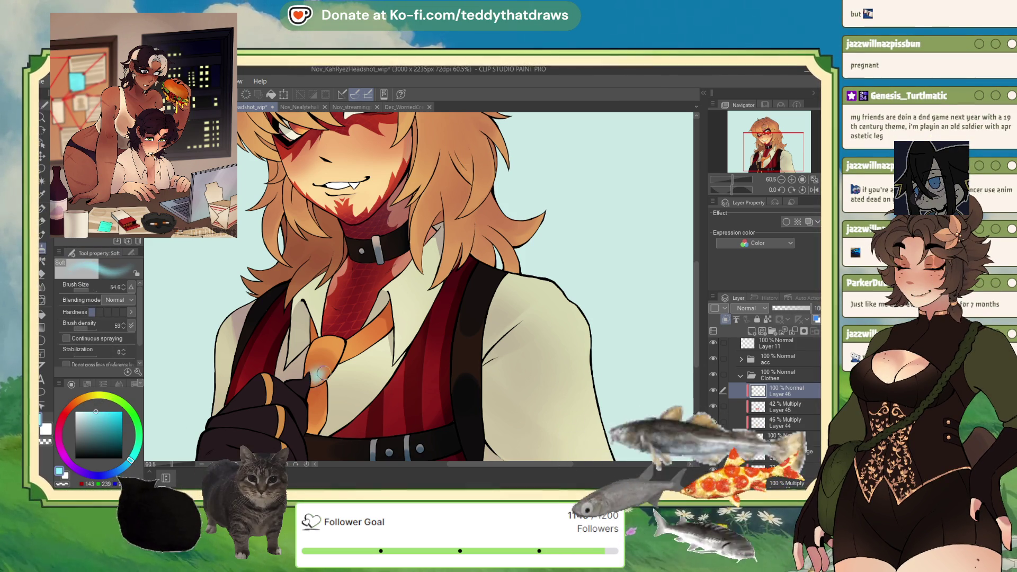
{"action": "left_click_drag", "start_coordinate": [318, 391], "coordinate": [317, 365]}
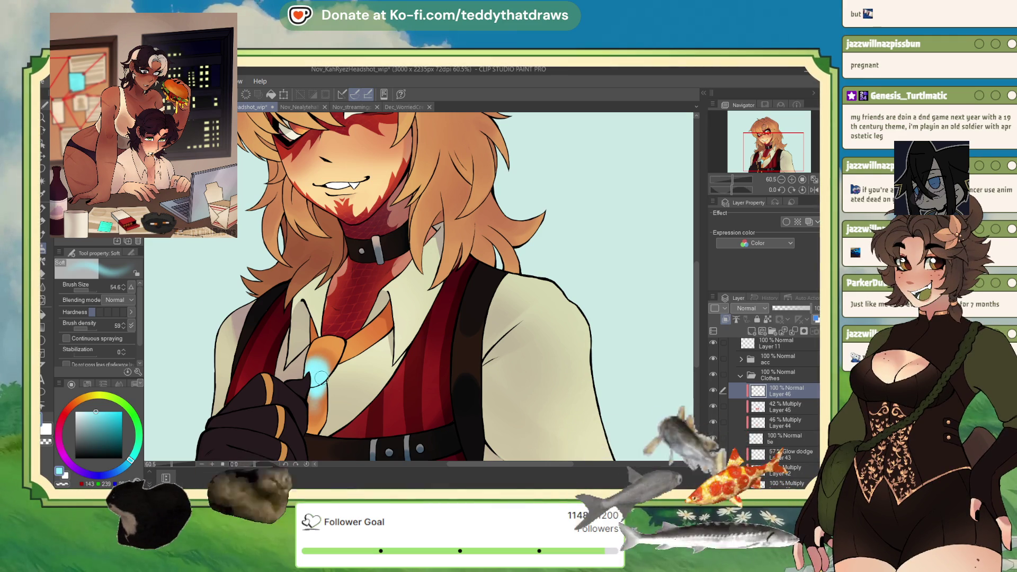
{"action": "left_click_drag", "start_coordinate": [317, 380], "coordinate": [323, 436]}
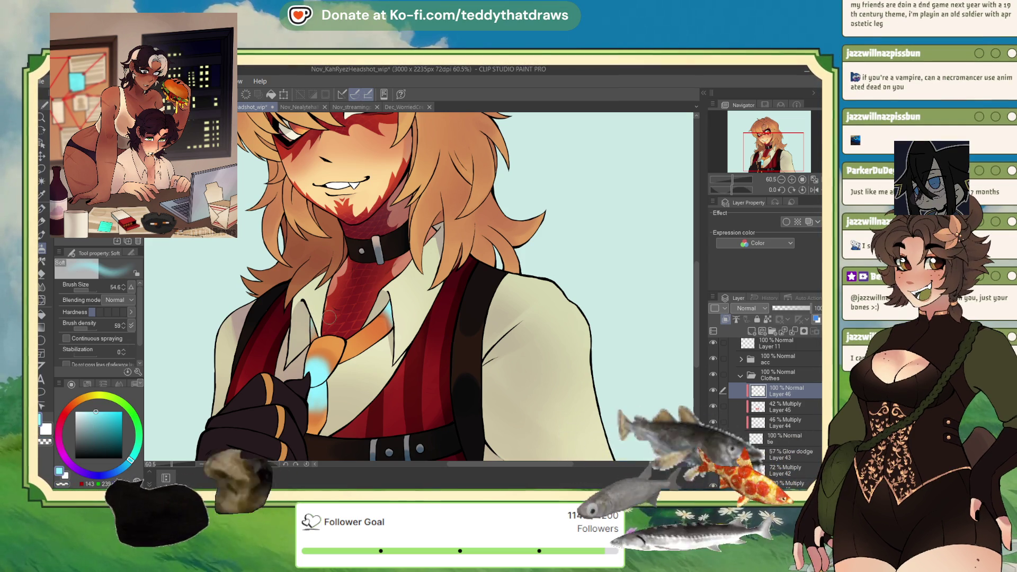
Step: Fade the glow layer to 15% opacity and sample the tie's orange again
{"action": "left_click_drag", "start_coordinate": [784, 309], "coordinate": [775, 308]}
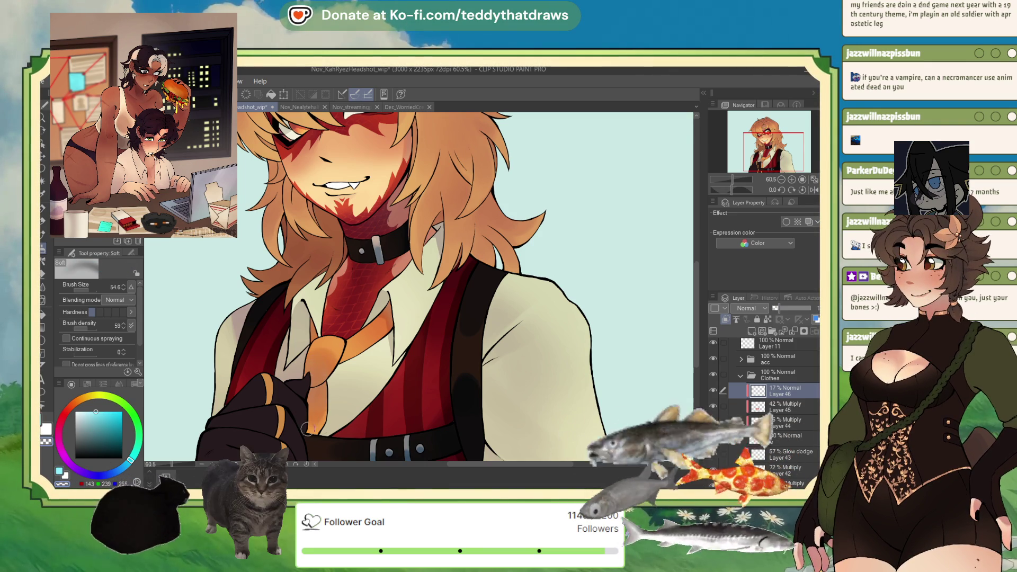
{"action": "left_click", "coordinate": [775, 307]}
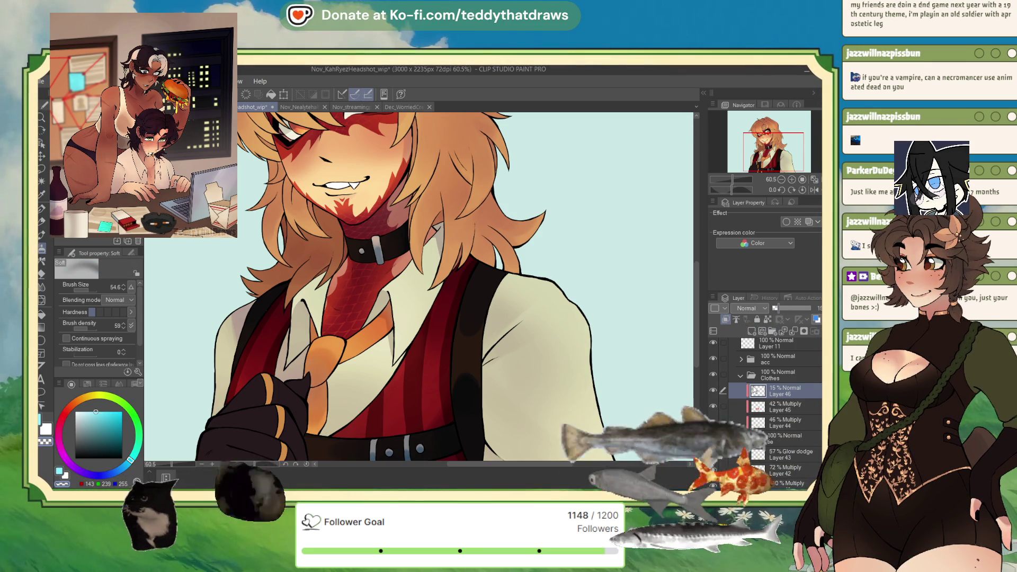
{"action": "left_click", "coordinate": [330, 340], "text": "alt"}
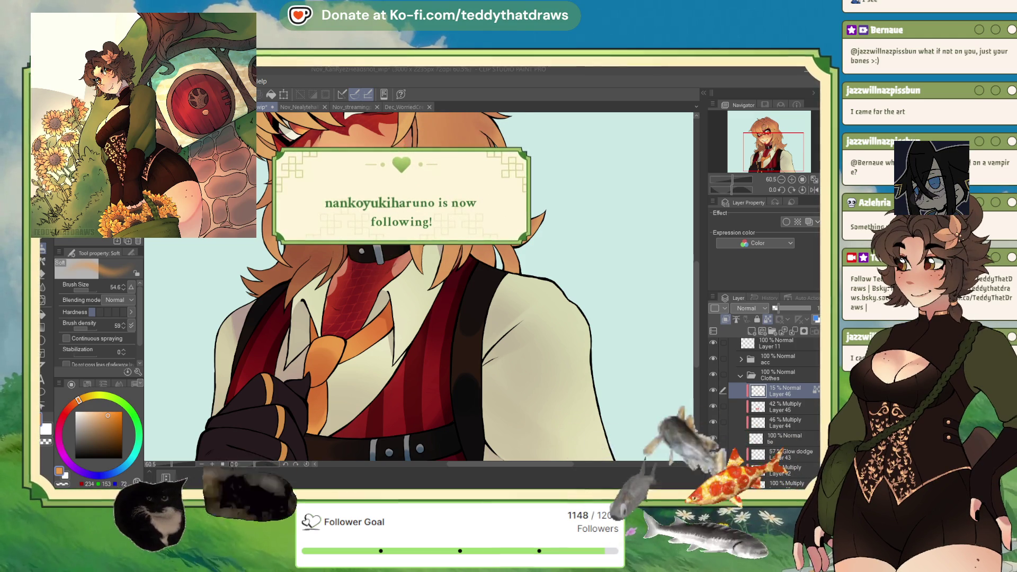
Step: Zoom out with Ctrl+minus to see the whole character
{"action": "key", "text": "ctrl+minus"}
{"action": "key", "text": "ctrl+minus"}
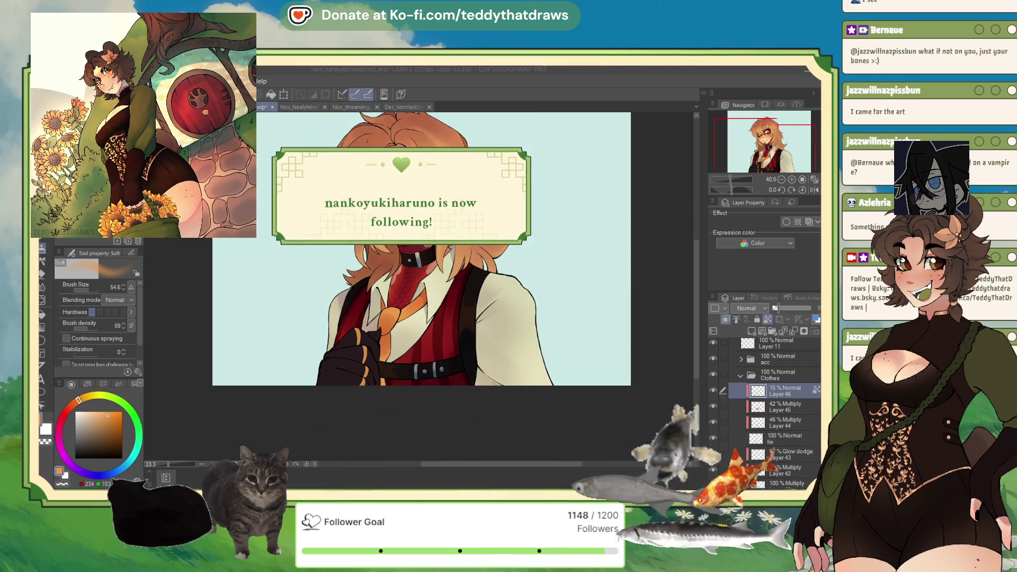
Step: Scroll-zoom to about 42% so the face, hair and upper body fit together
{"action": "scroll", "coordinate": [387, 286], "scroll_direction": "up", "scroll_amount": 3}
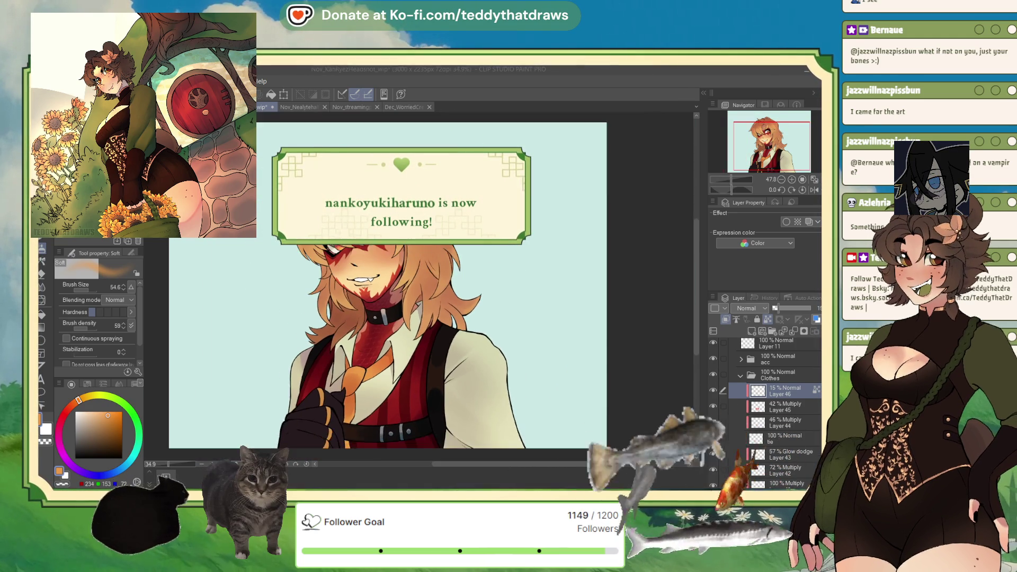
{"action": "scroll", "coordinate": [402, 297], "scroll_direction": "up", "scroll_amount": 1}
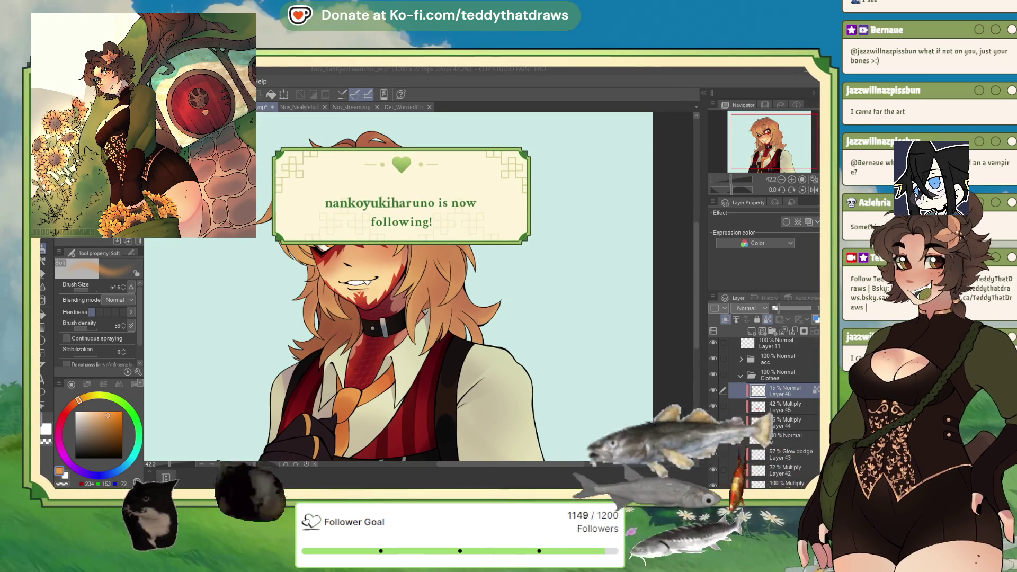